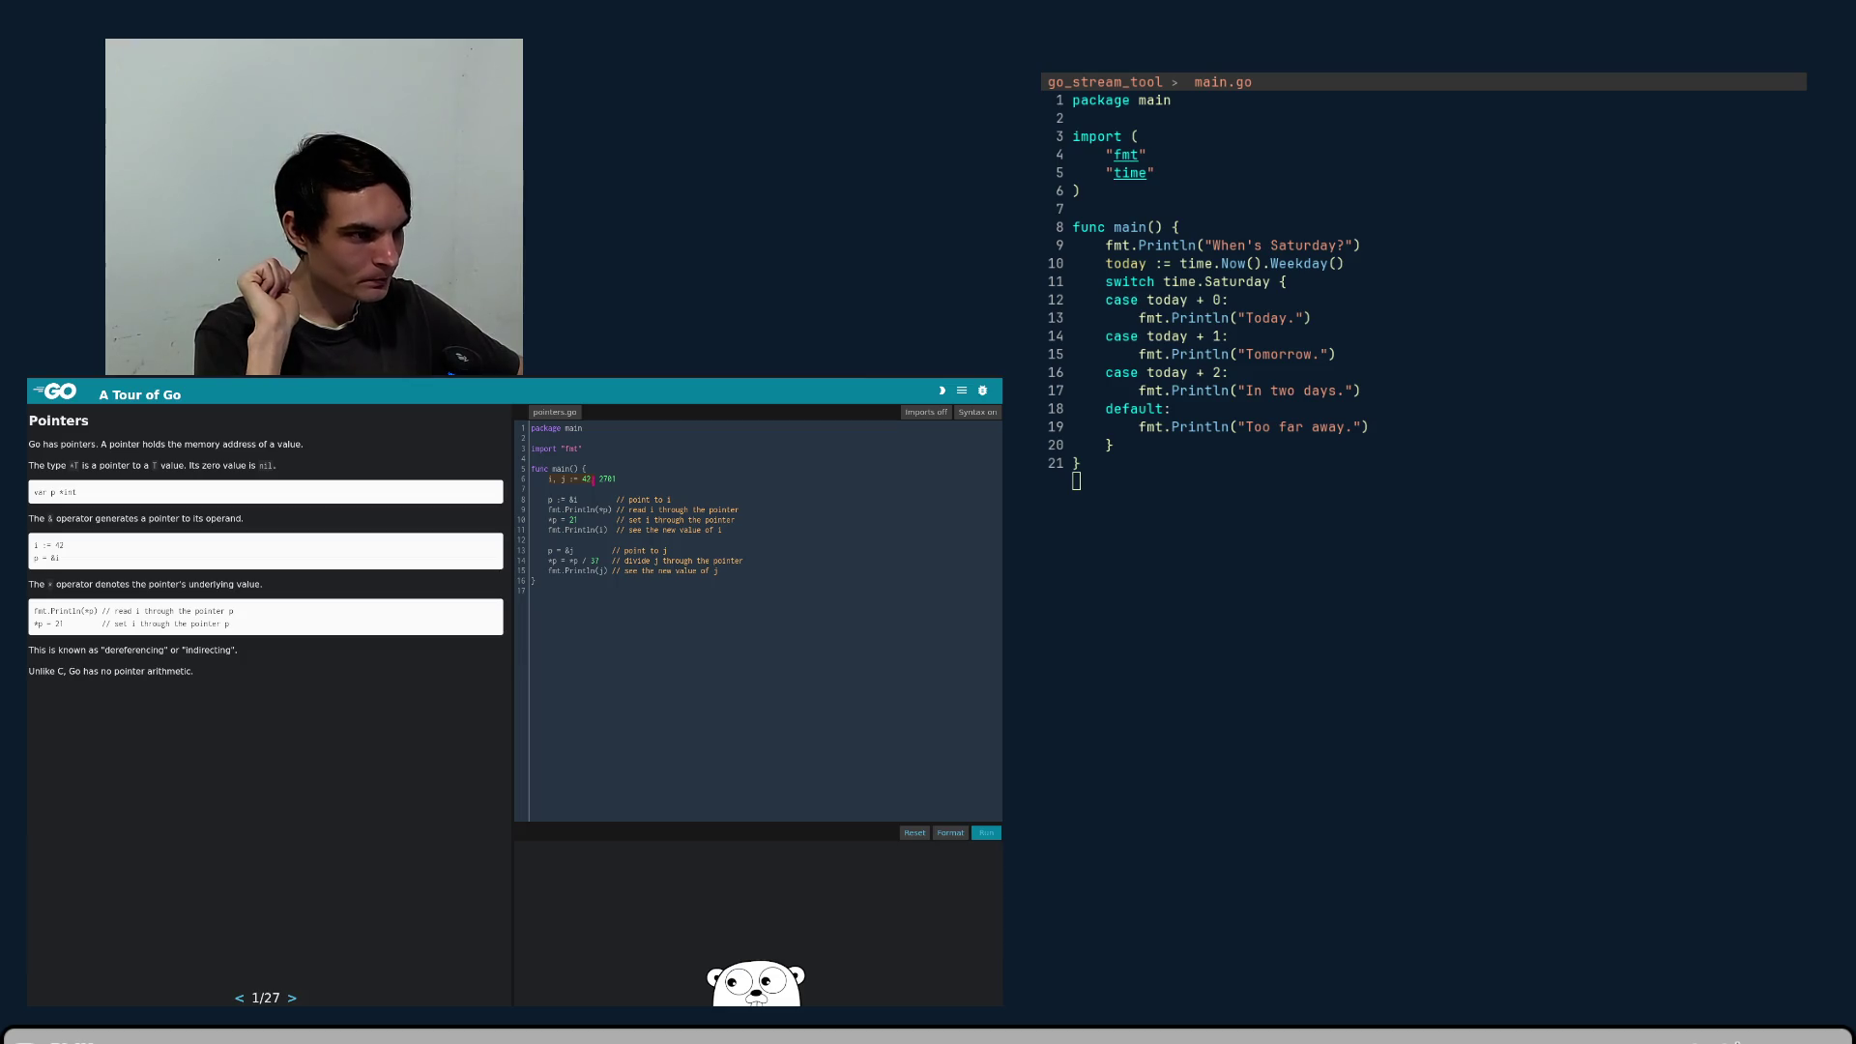
- Inspect the pointers code from i, j := 42 on line 6 to the &j assignment on line 13
{"action": "left_click", "coordinate": [594, 481]}
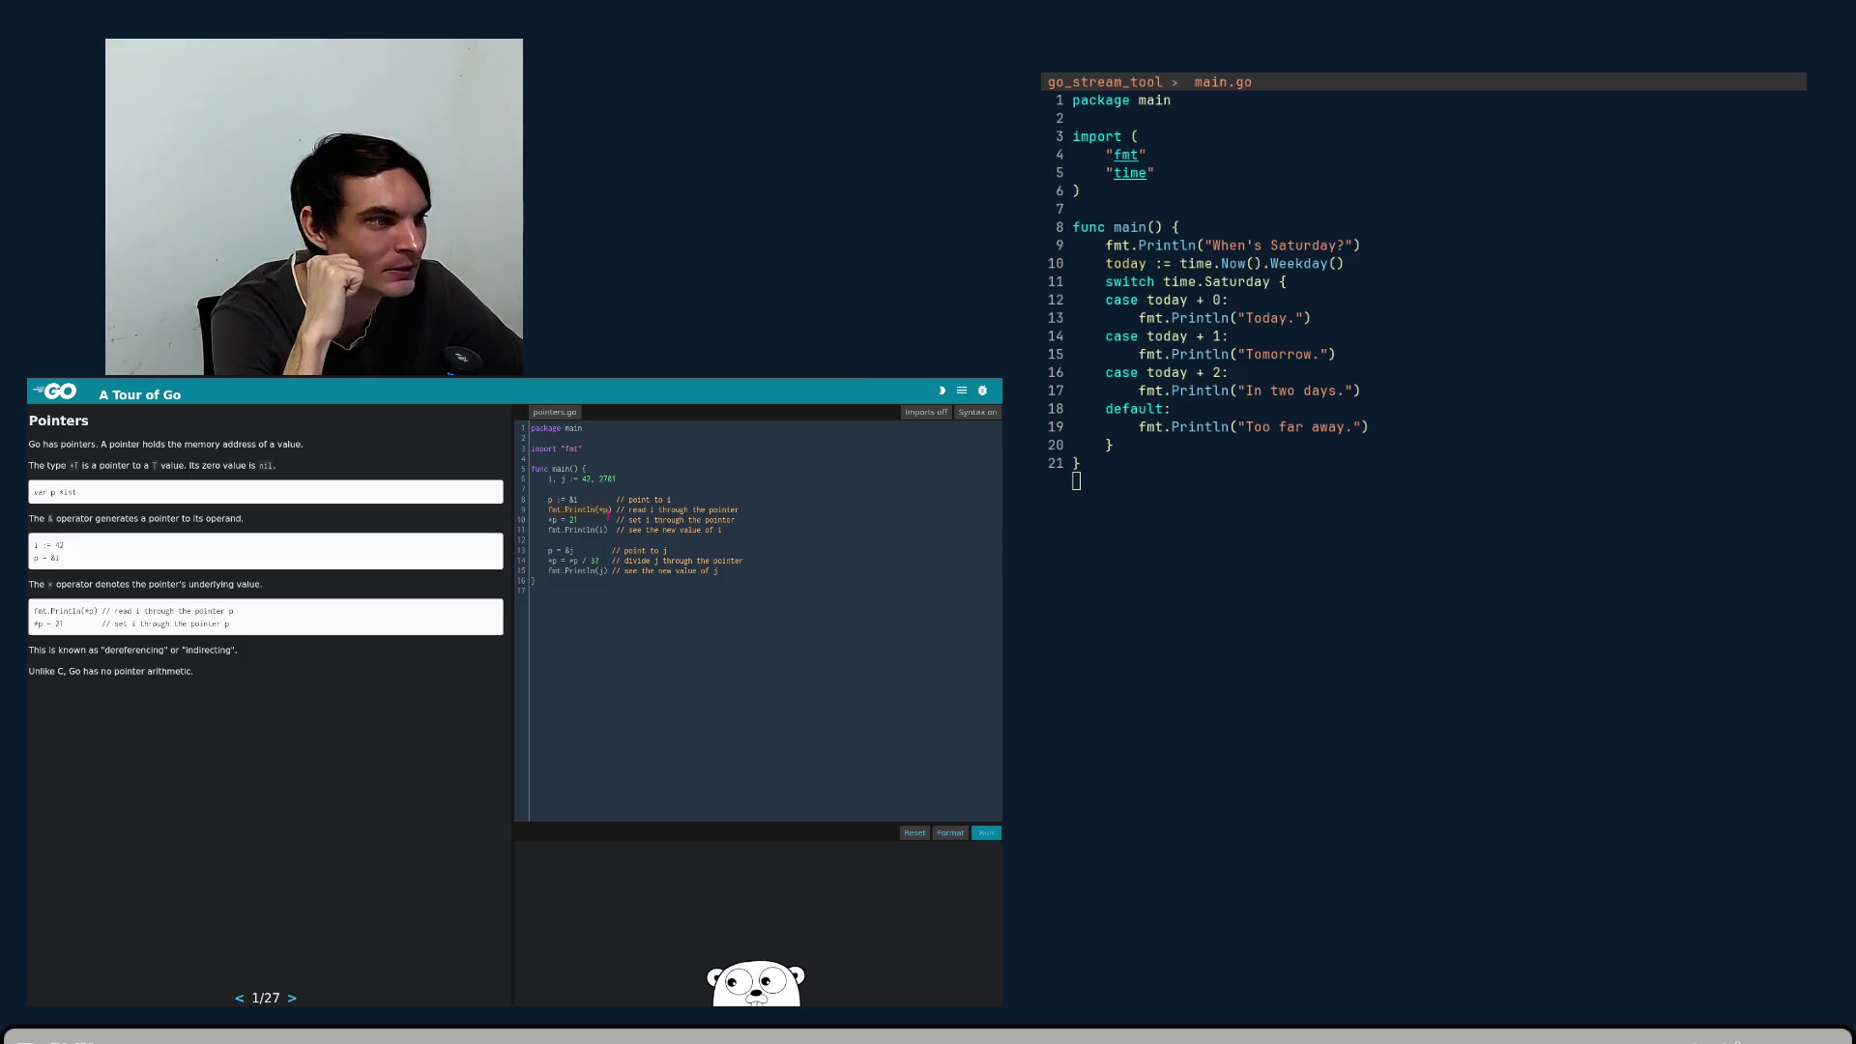
{"action": "left_click", "coordinate": [554, 520]}
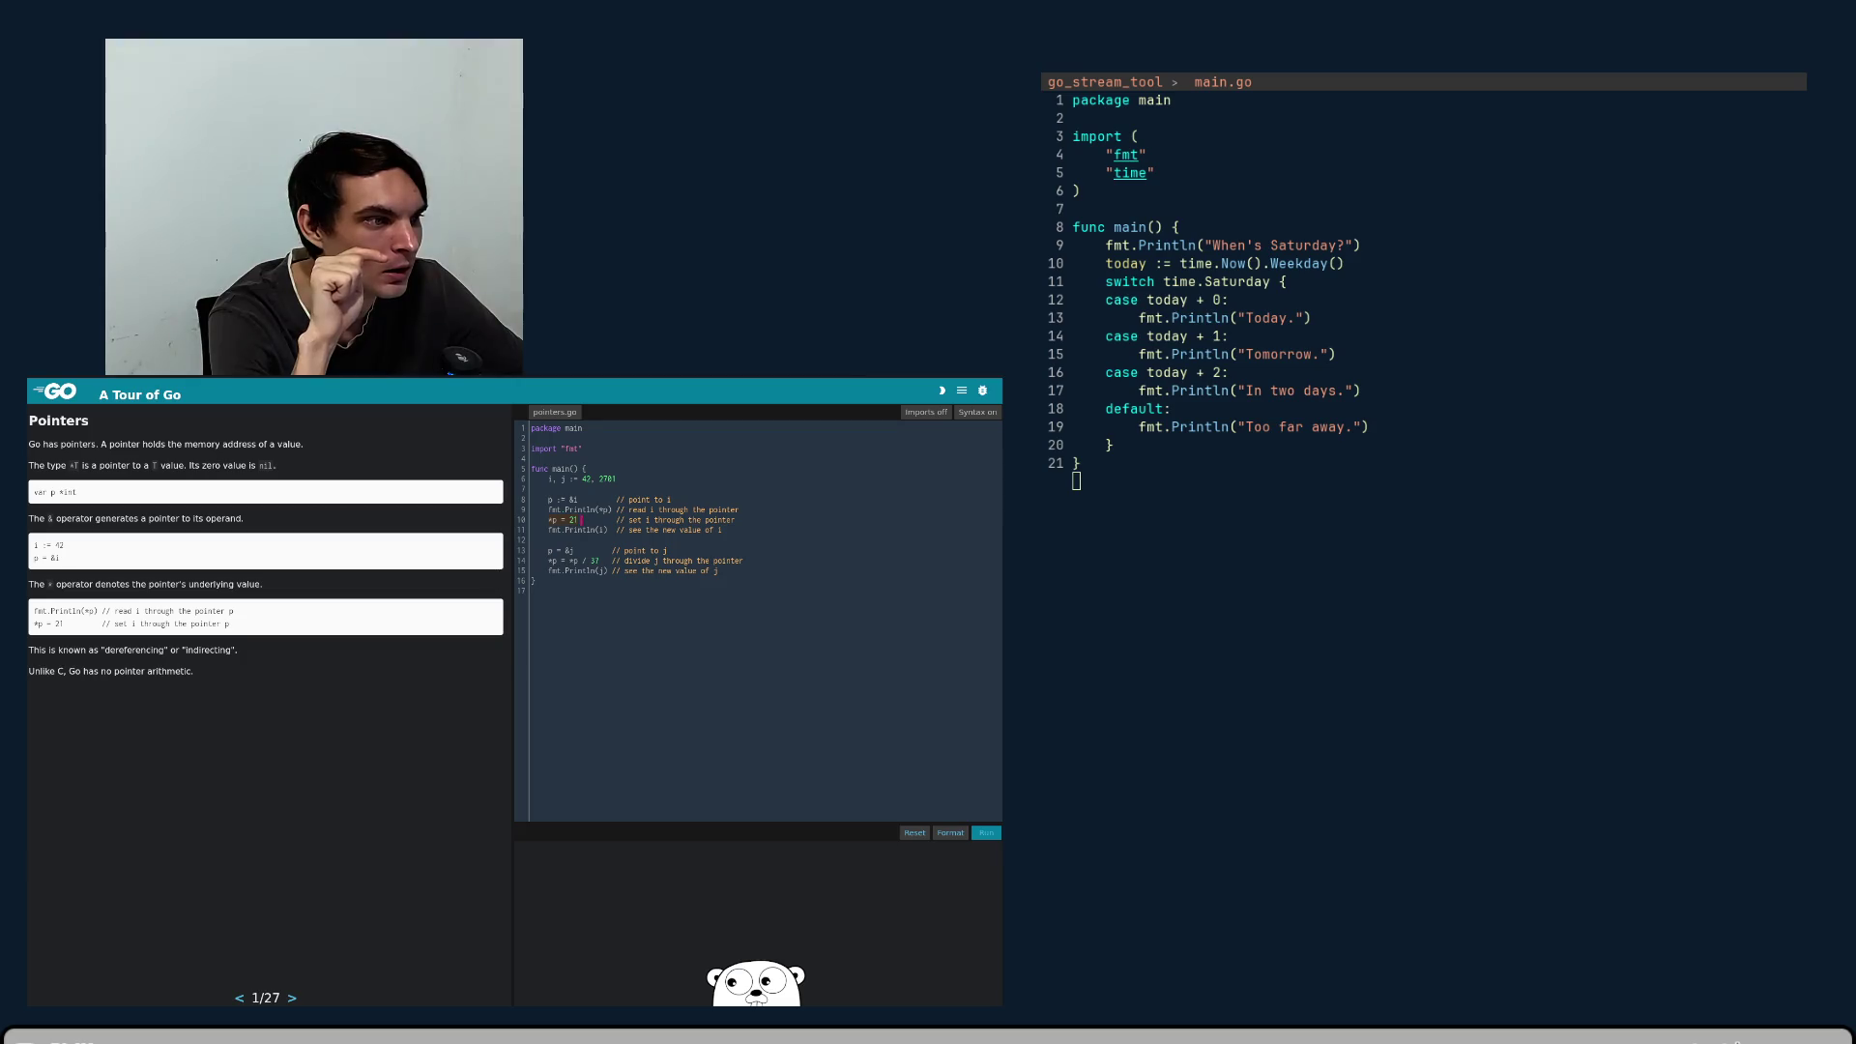
{"action": "key", "text": "Up"}
{"action": "key", "text": "Up"}
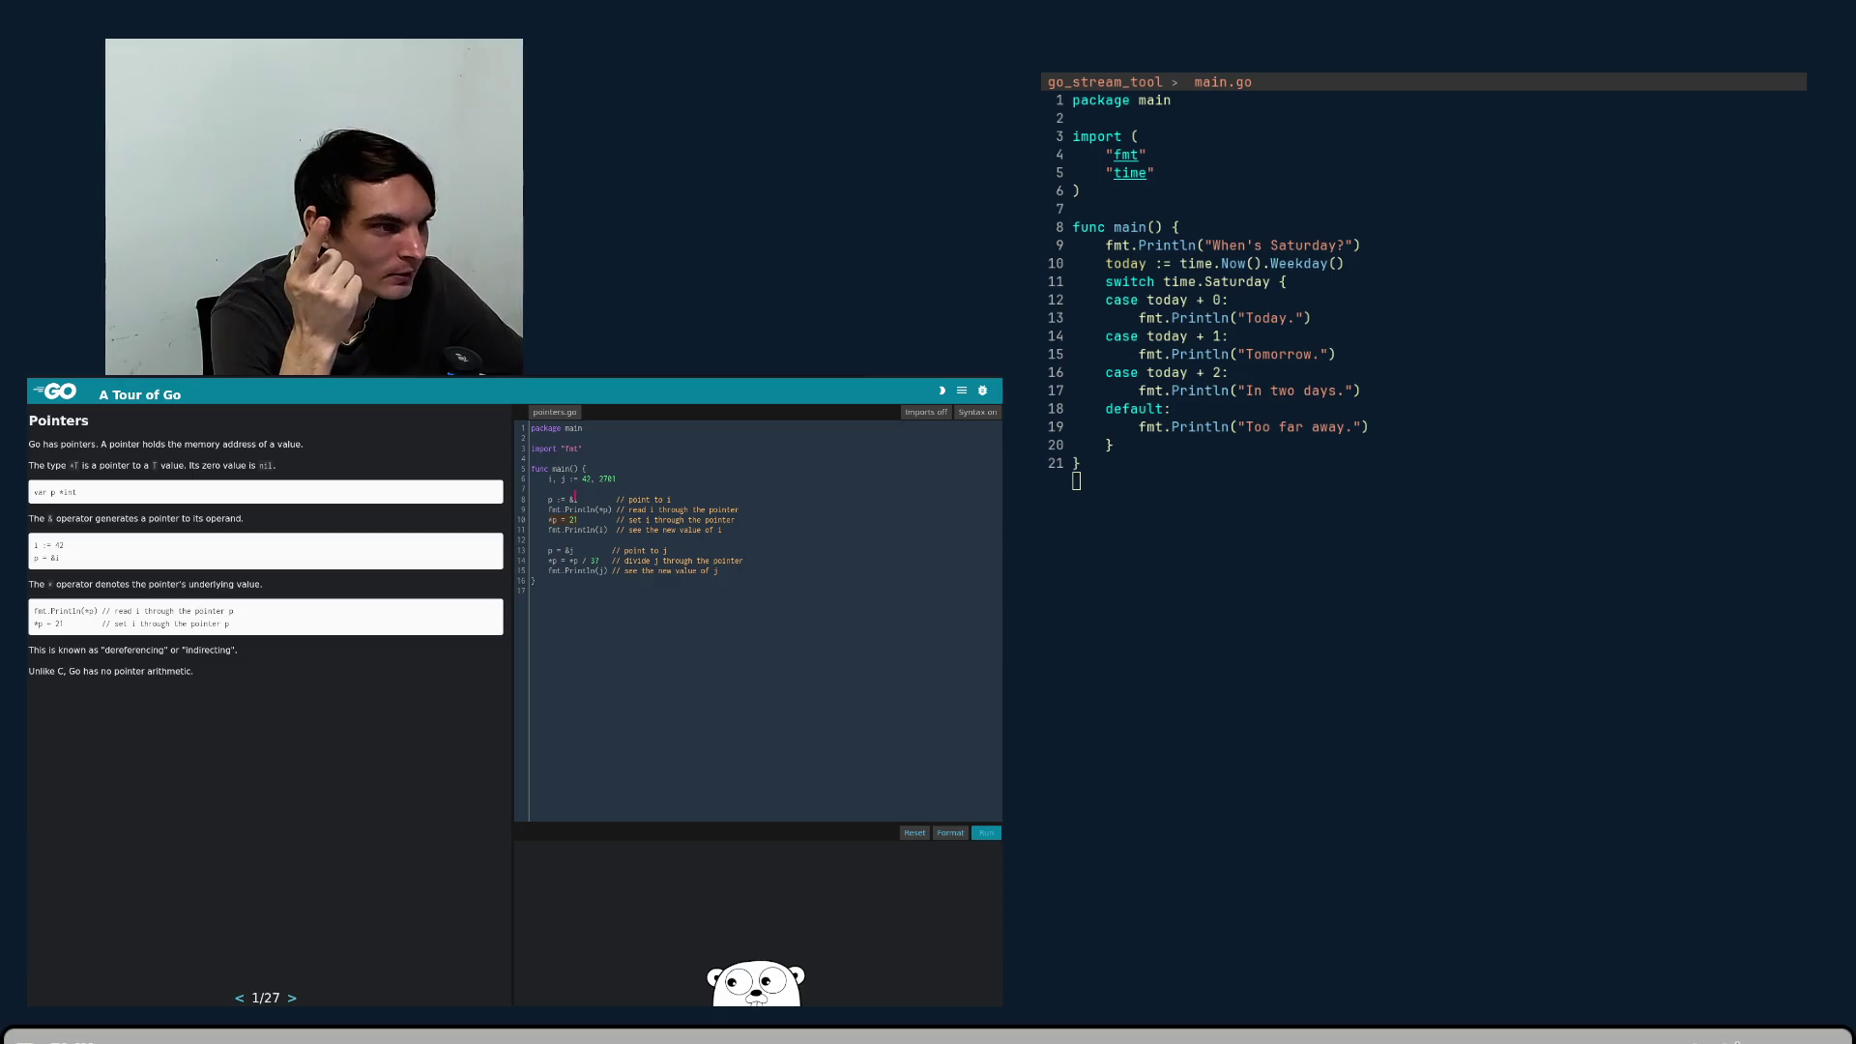
{"action": "key", "text": "Up"}
{"action": "key", "text": "Up"}
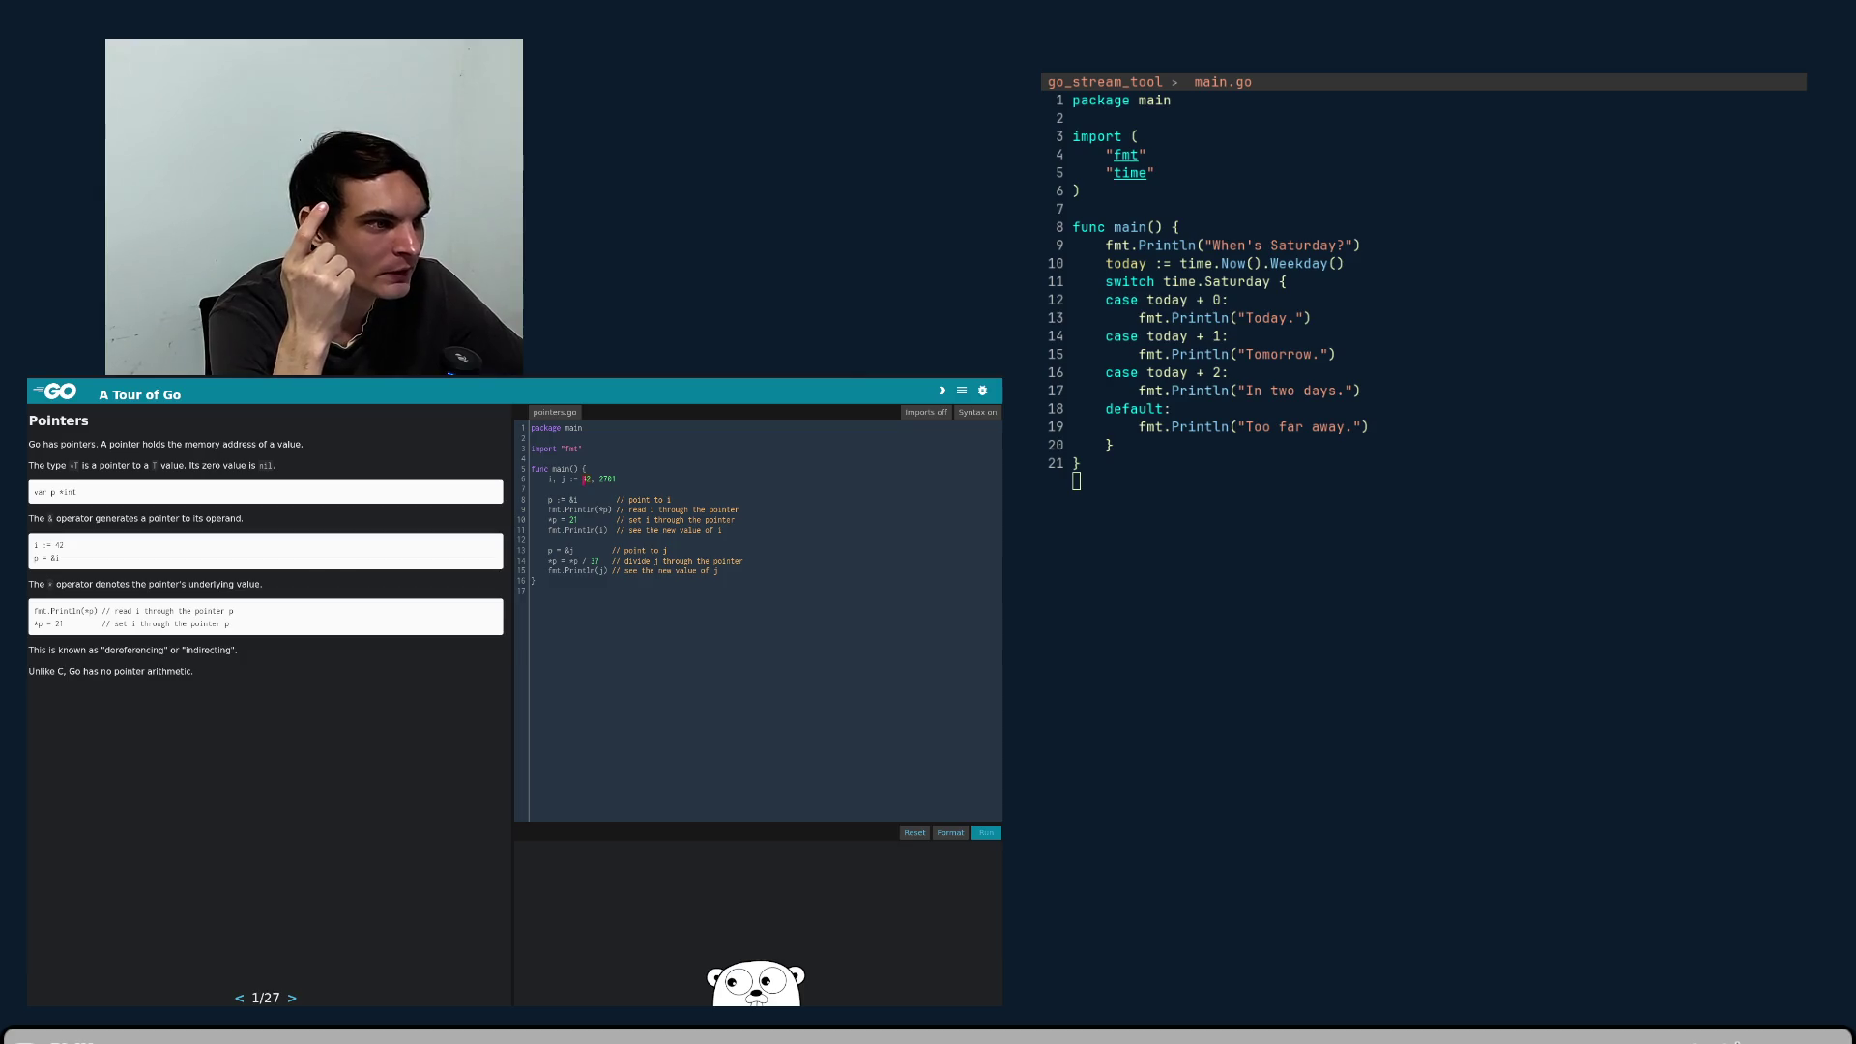
{"action": "key", "text": "Right"}
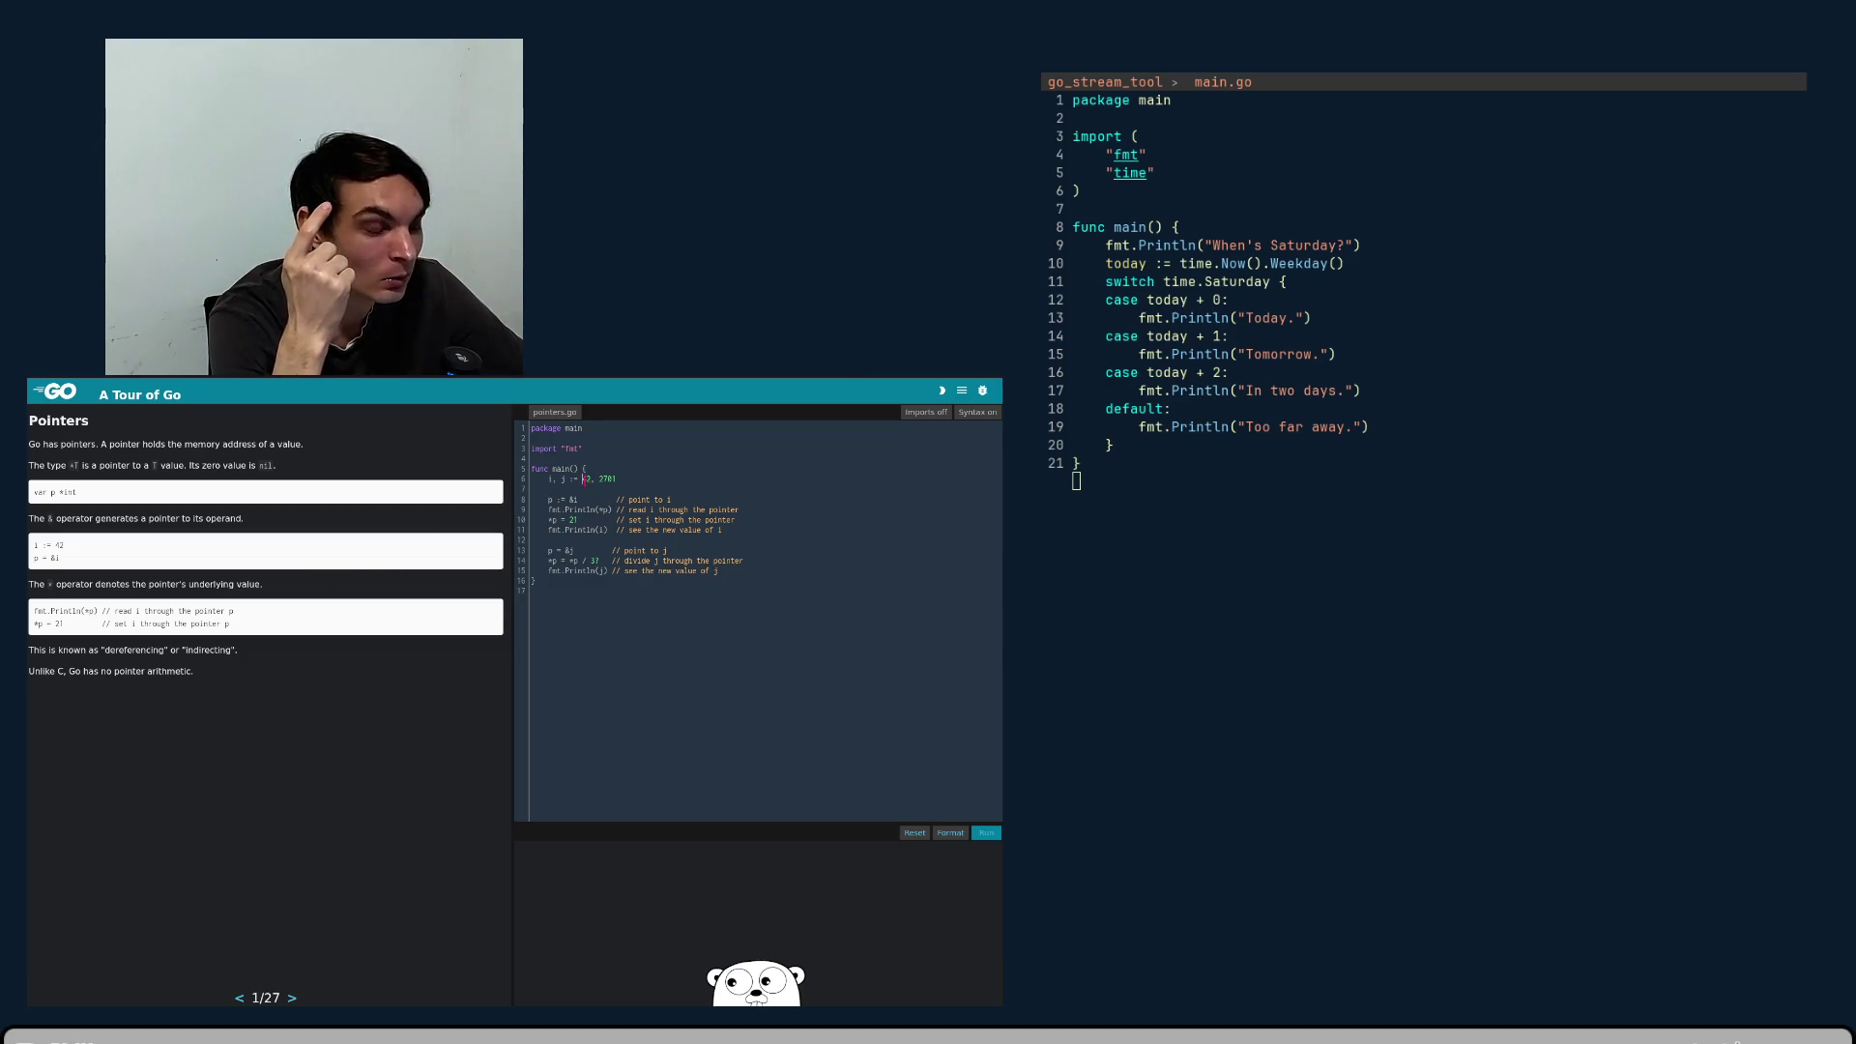
{"action": "key", "text": "Left"}
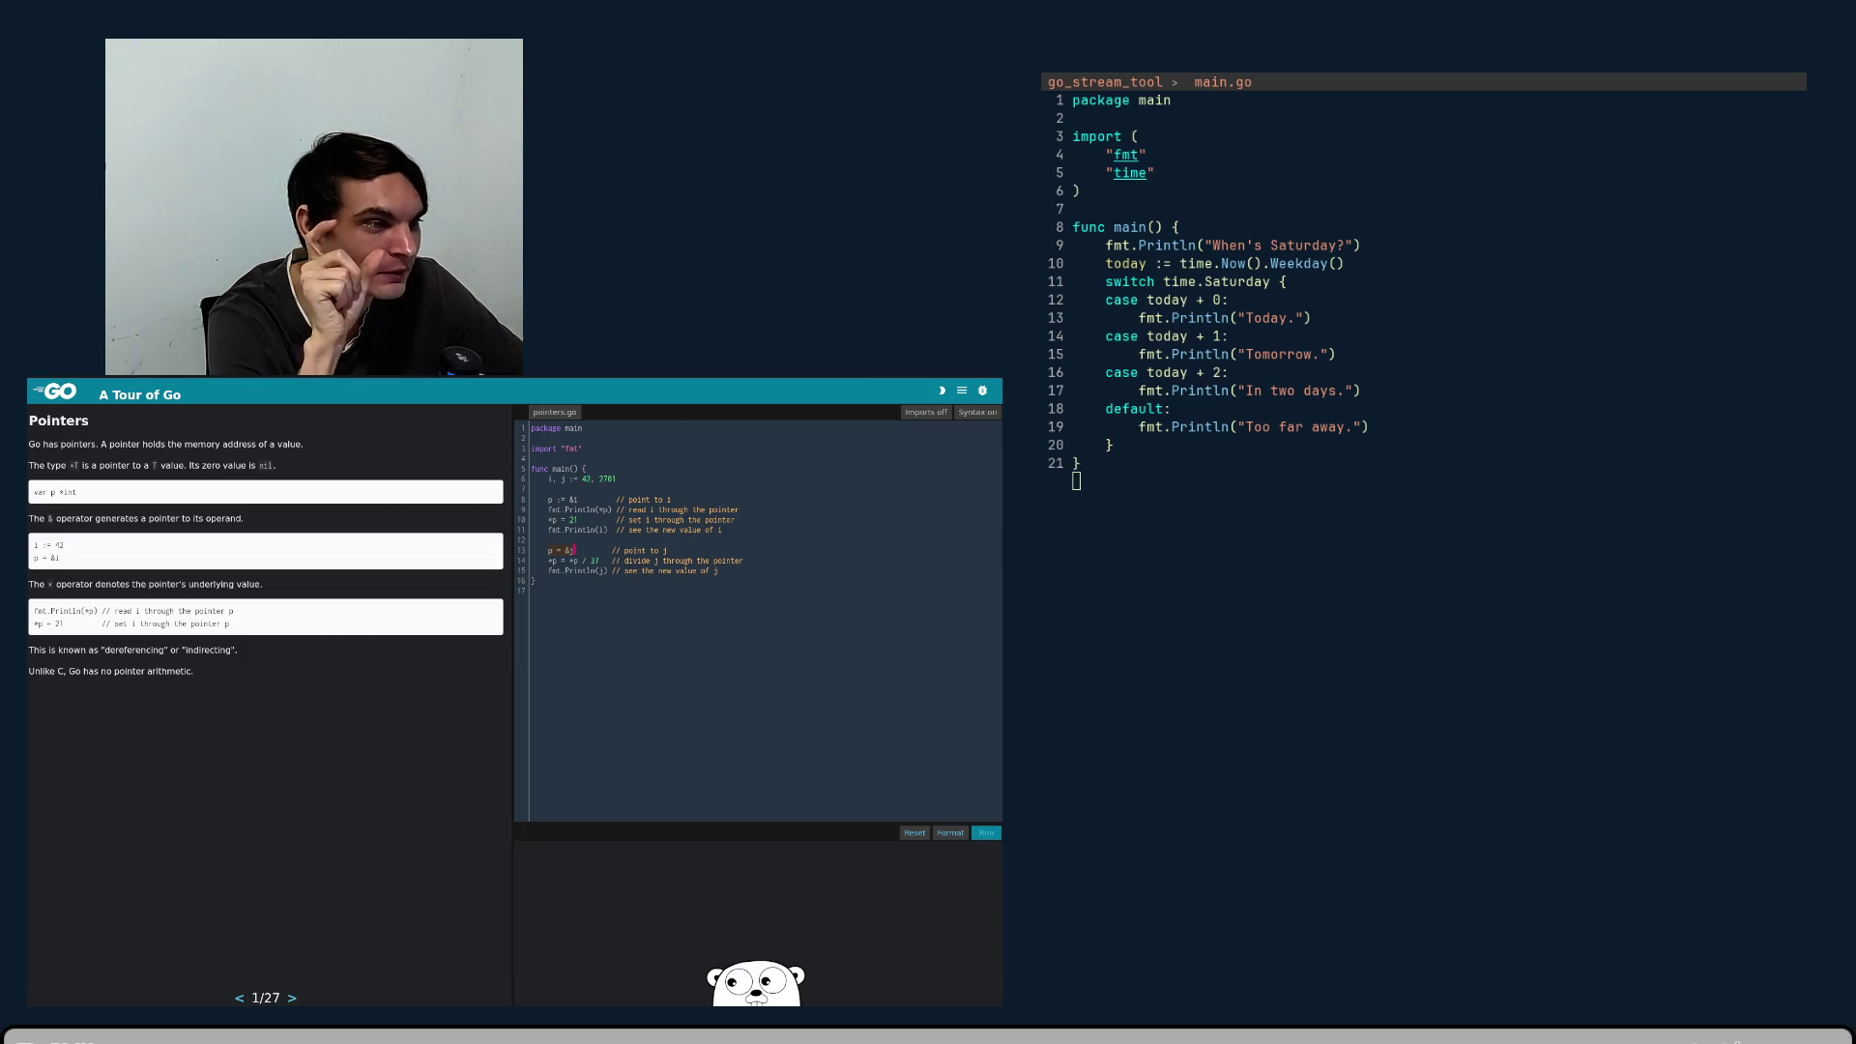
{"action": "left_click", "coordinate": [564, 550]}
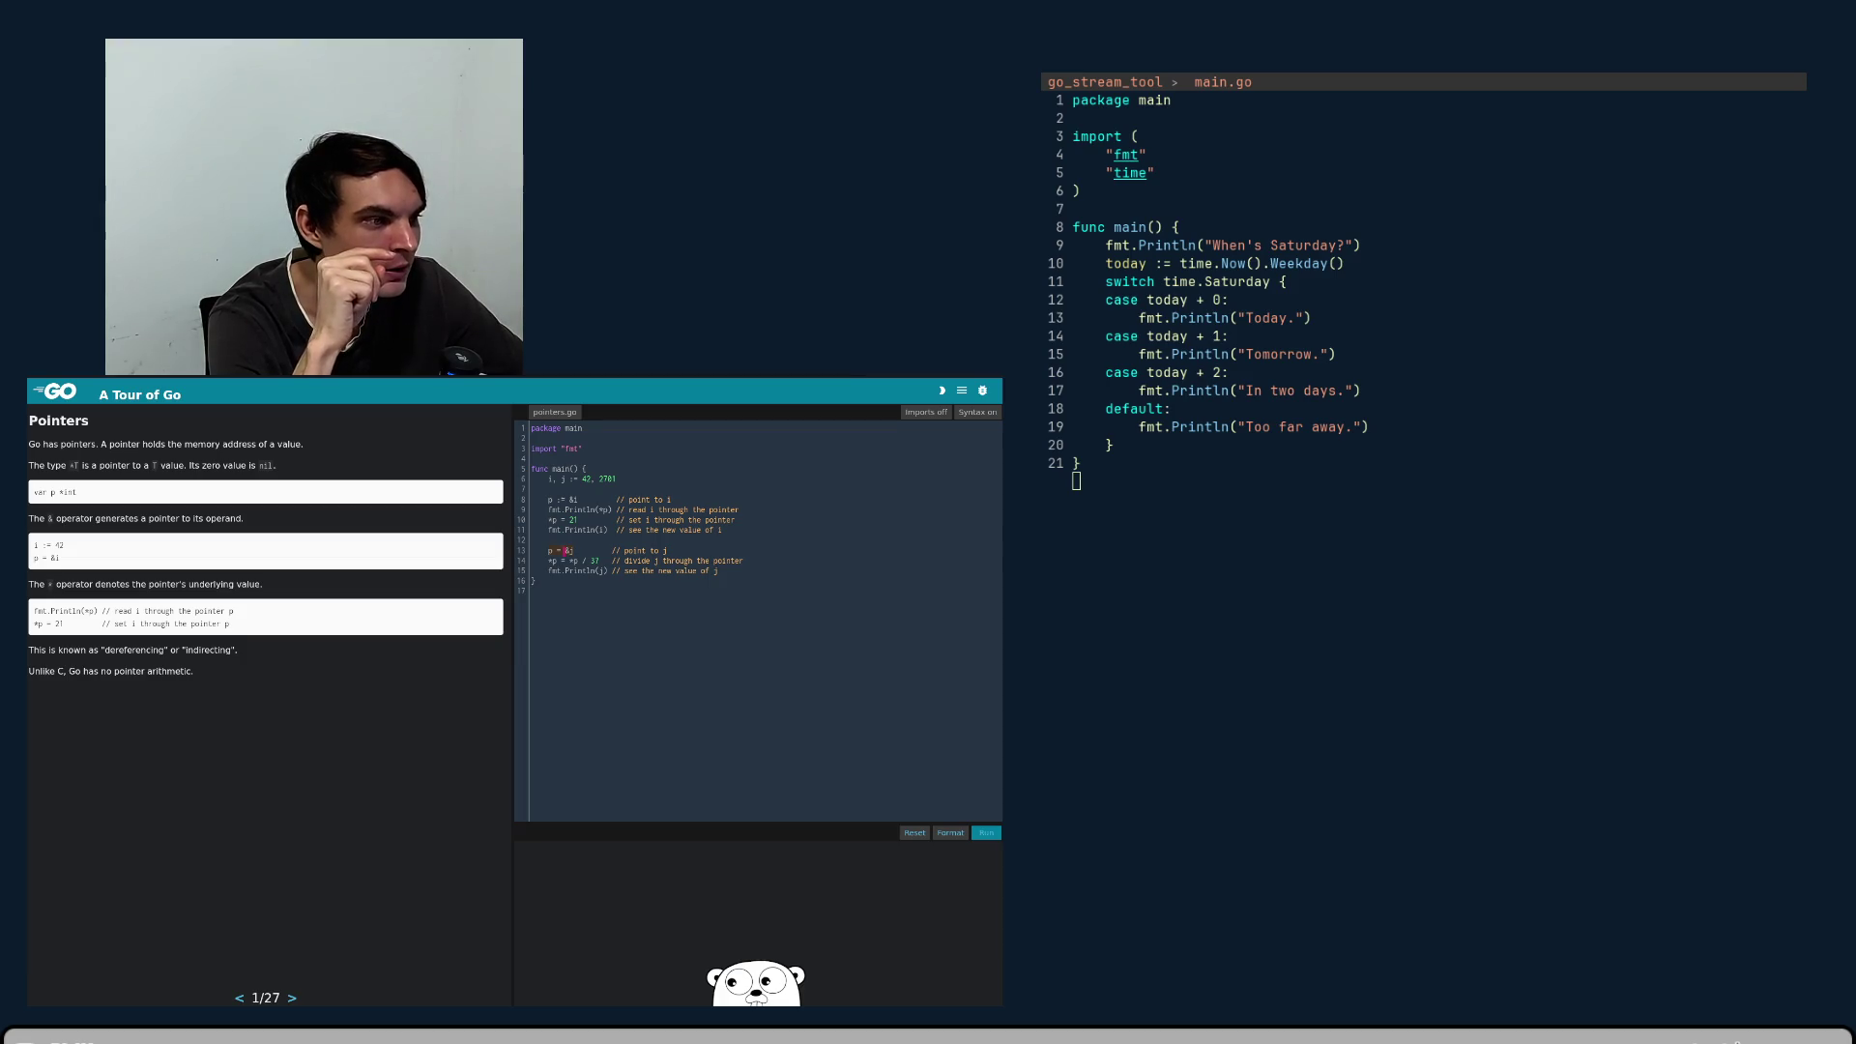
{"action": "left_click", "coordinate": [569, 550]}
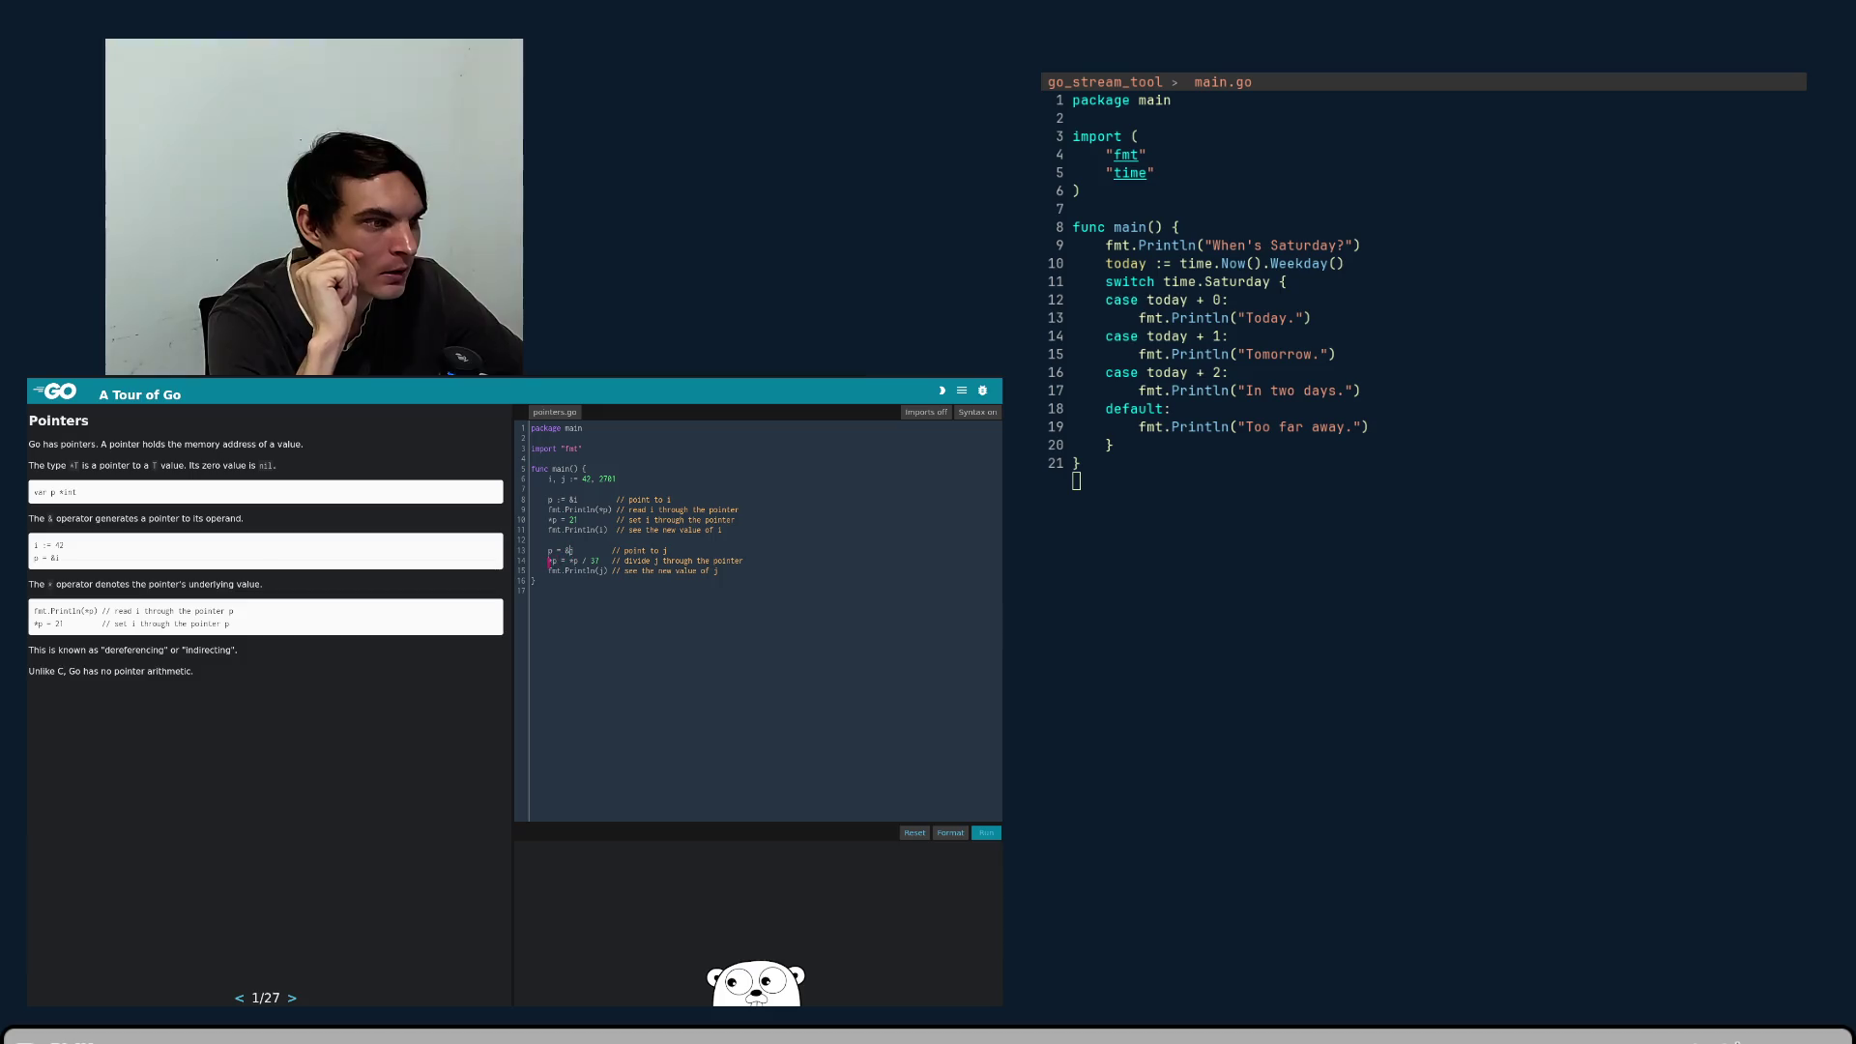
- Examine the *p / 37 division on line 14 and the &j assignment on line 13
{"action": "left_click", "coordinate": [567, 561]}
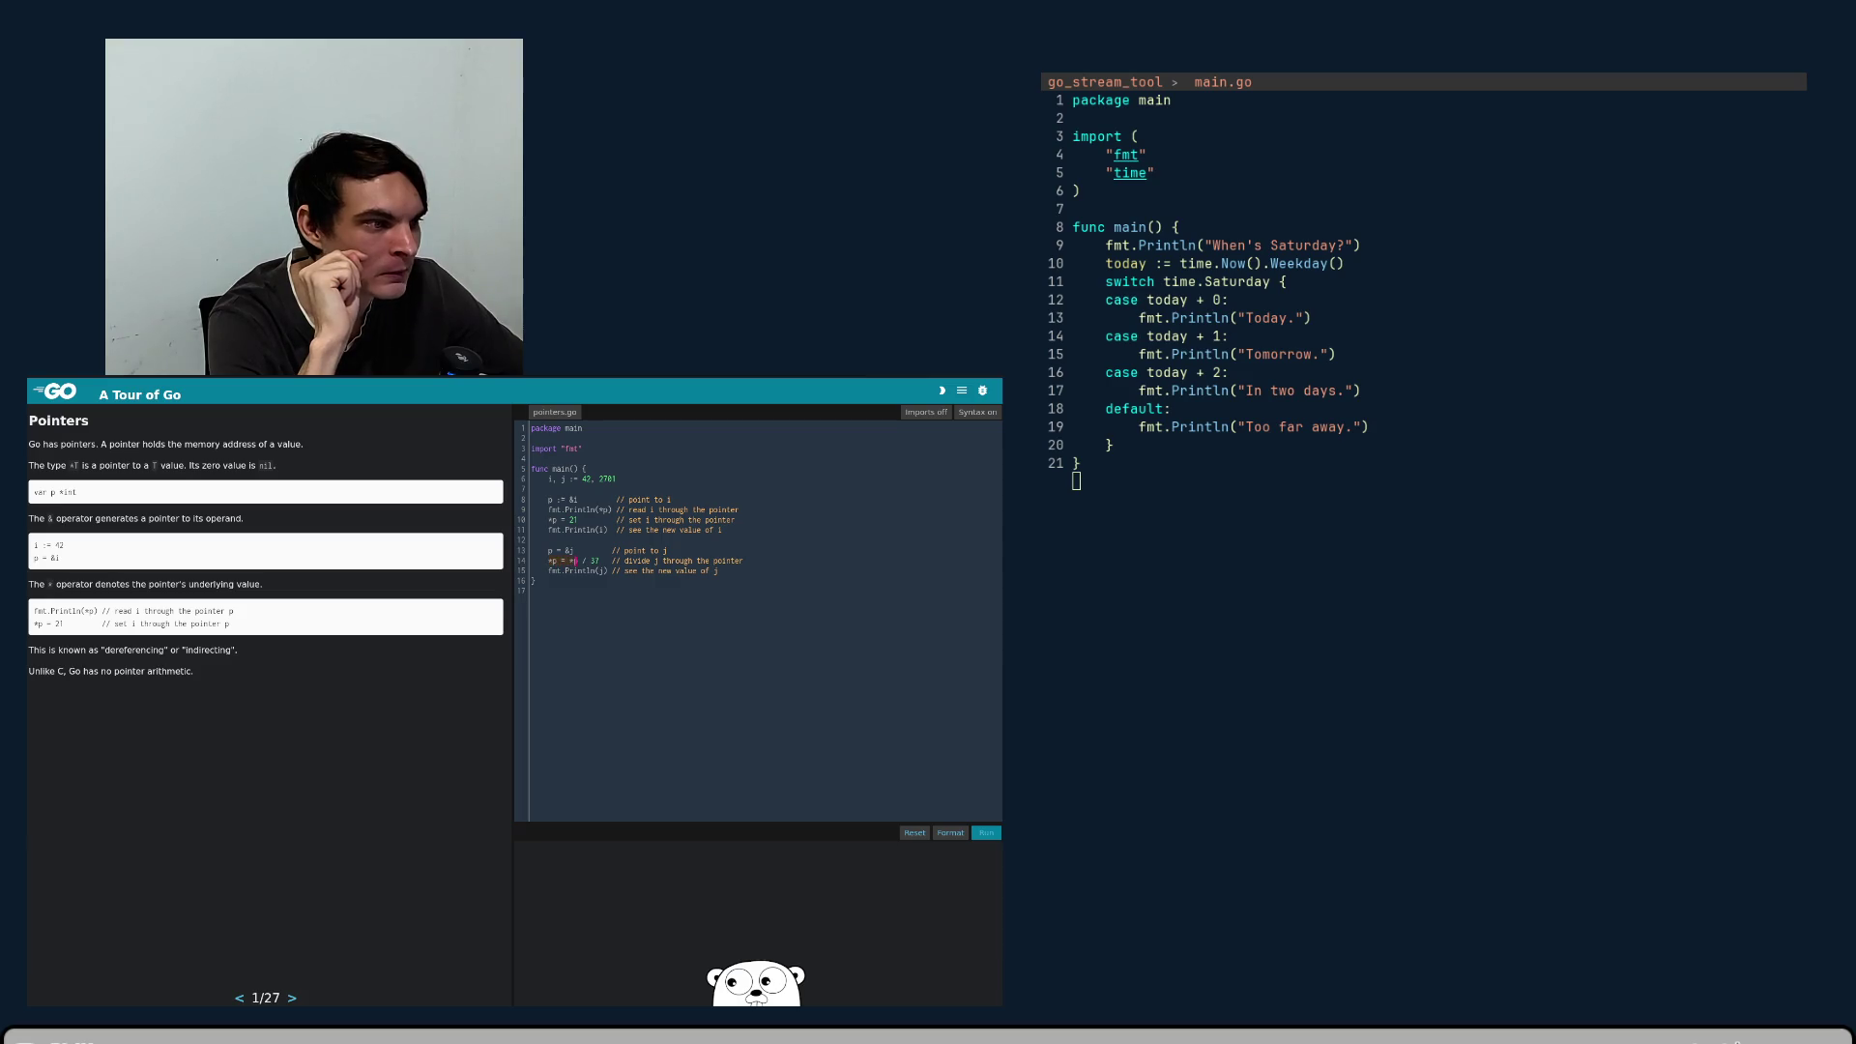
{"action": "left_click", "coordinate": [578, 561]}
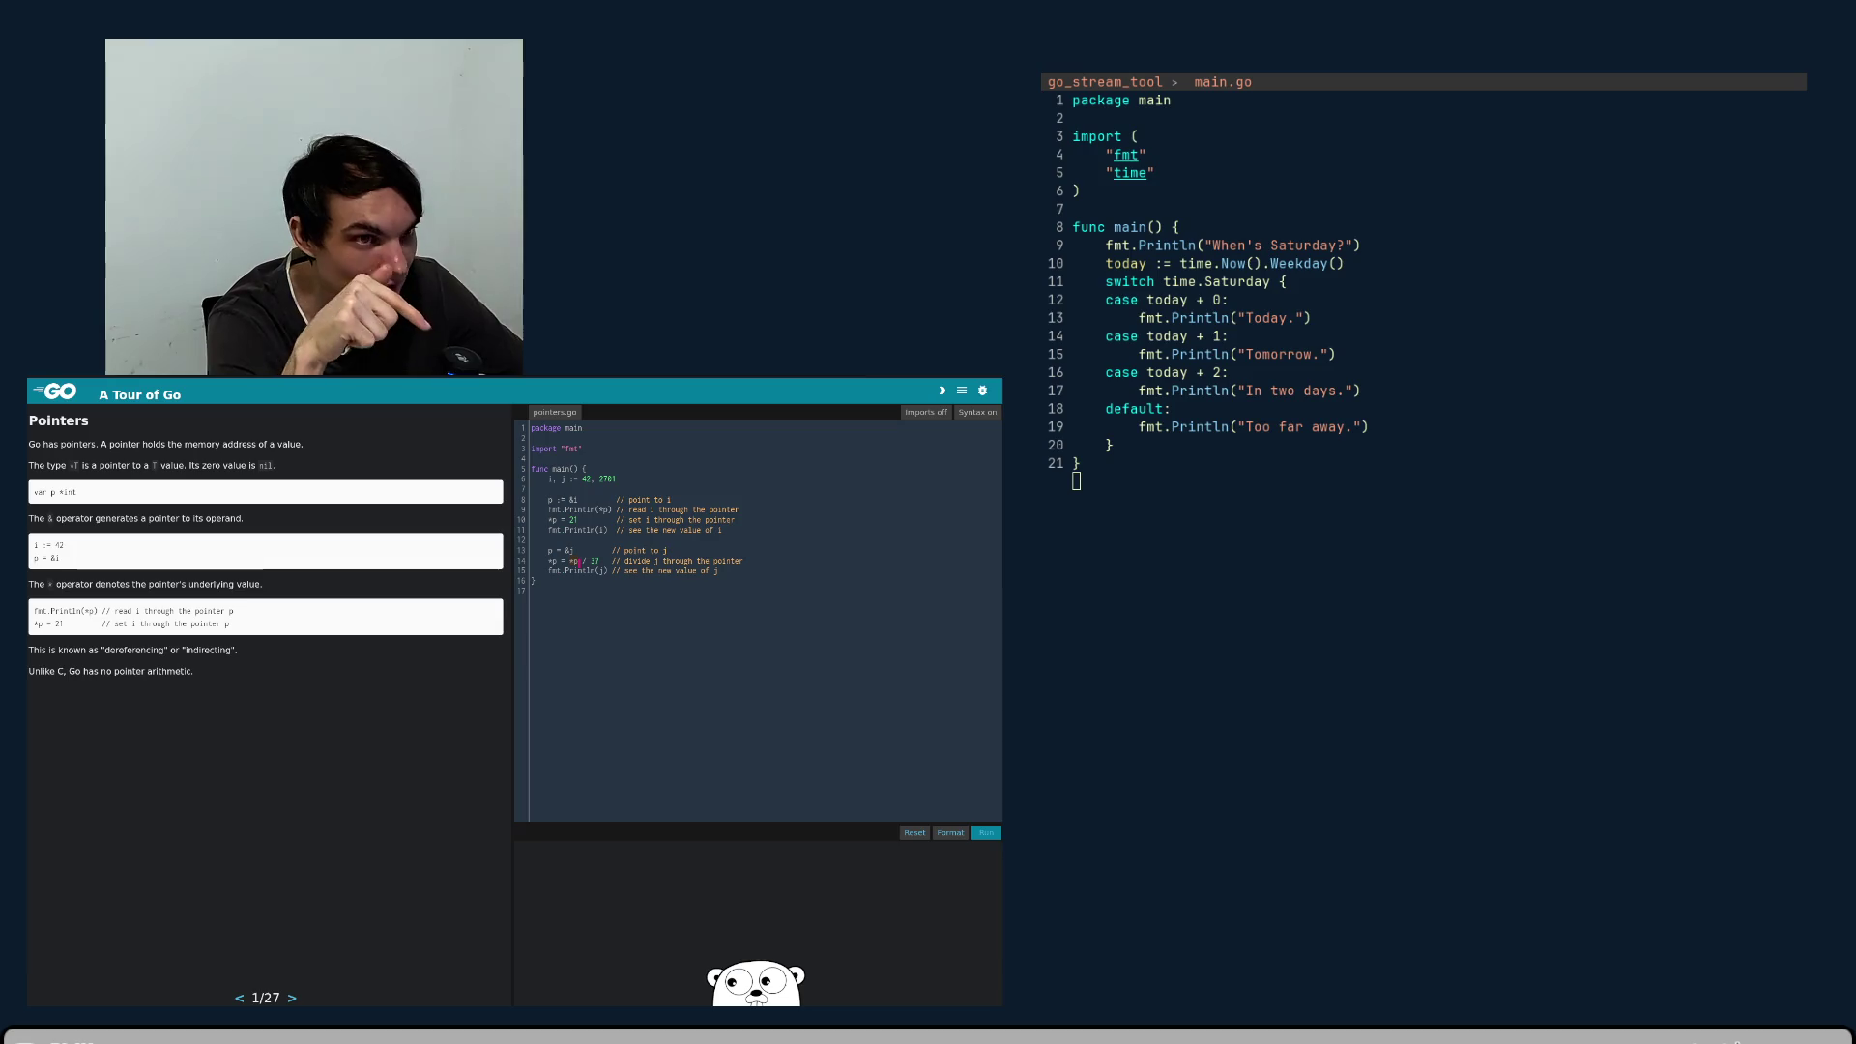
{"action": "left_click", "coordinate": [592, 561]}
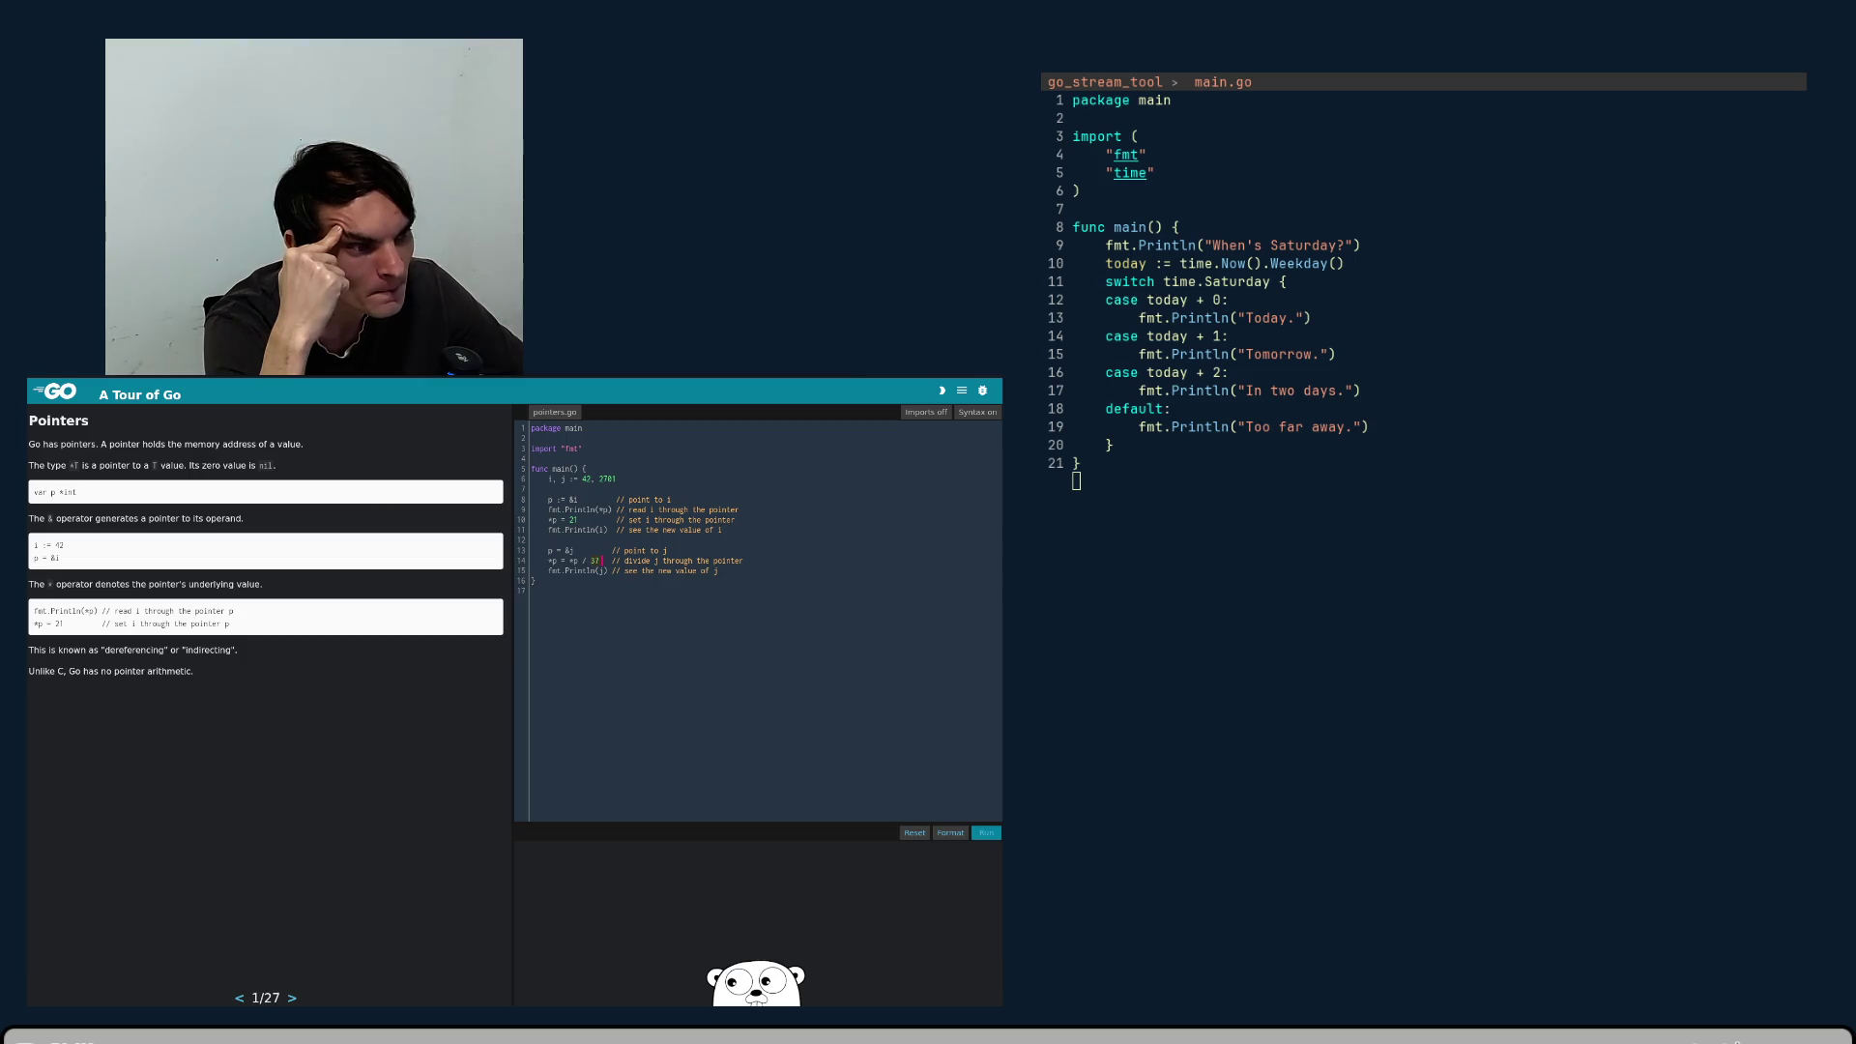
{"action": "left_click", "coordinate": [576, 560]}
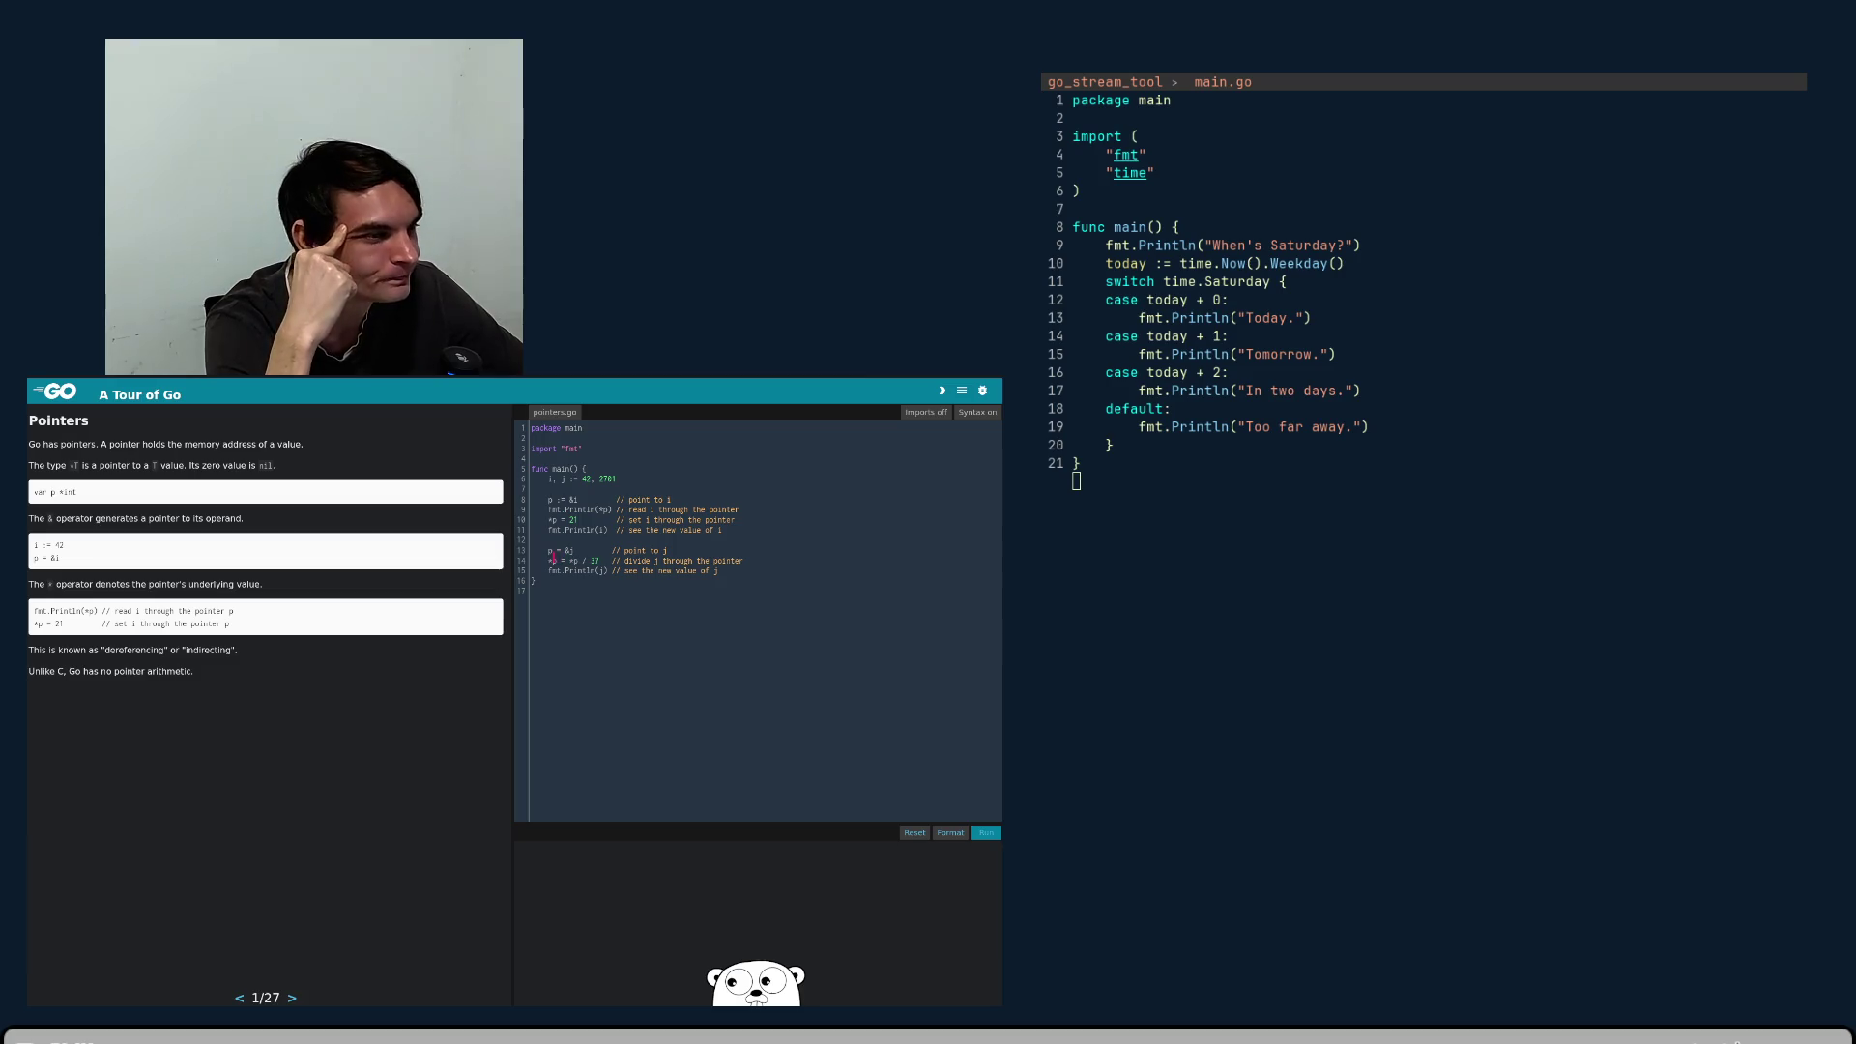
{"action": "left_click", "coordinate": [553, 550]}
{"action": "left_click", "coordinate": [558, 551]}
{"action": "left_click", "coordinate": [565, 550]}
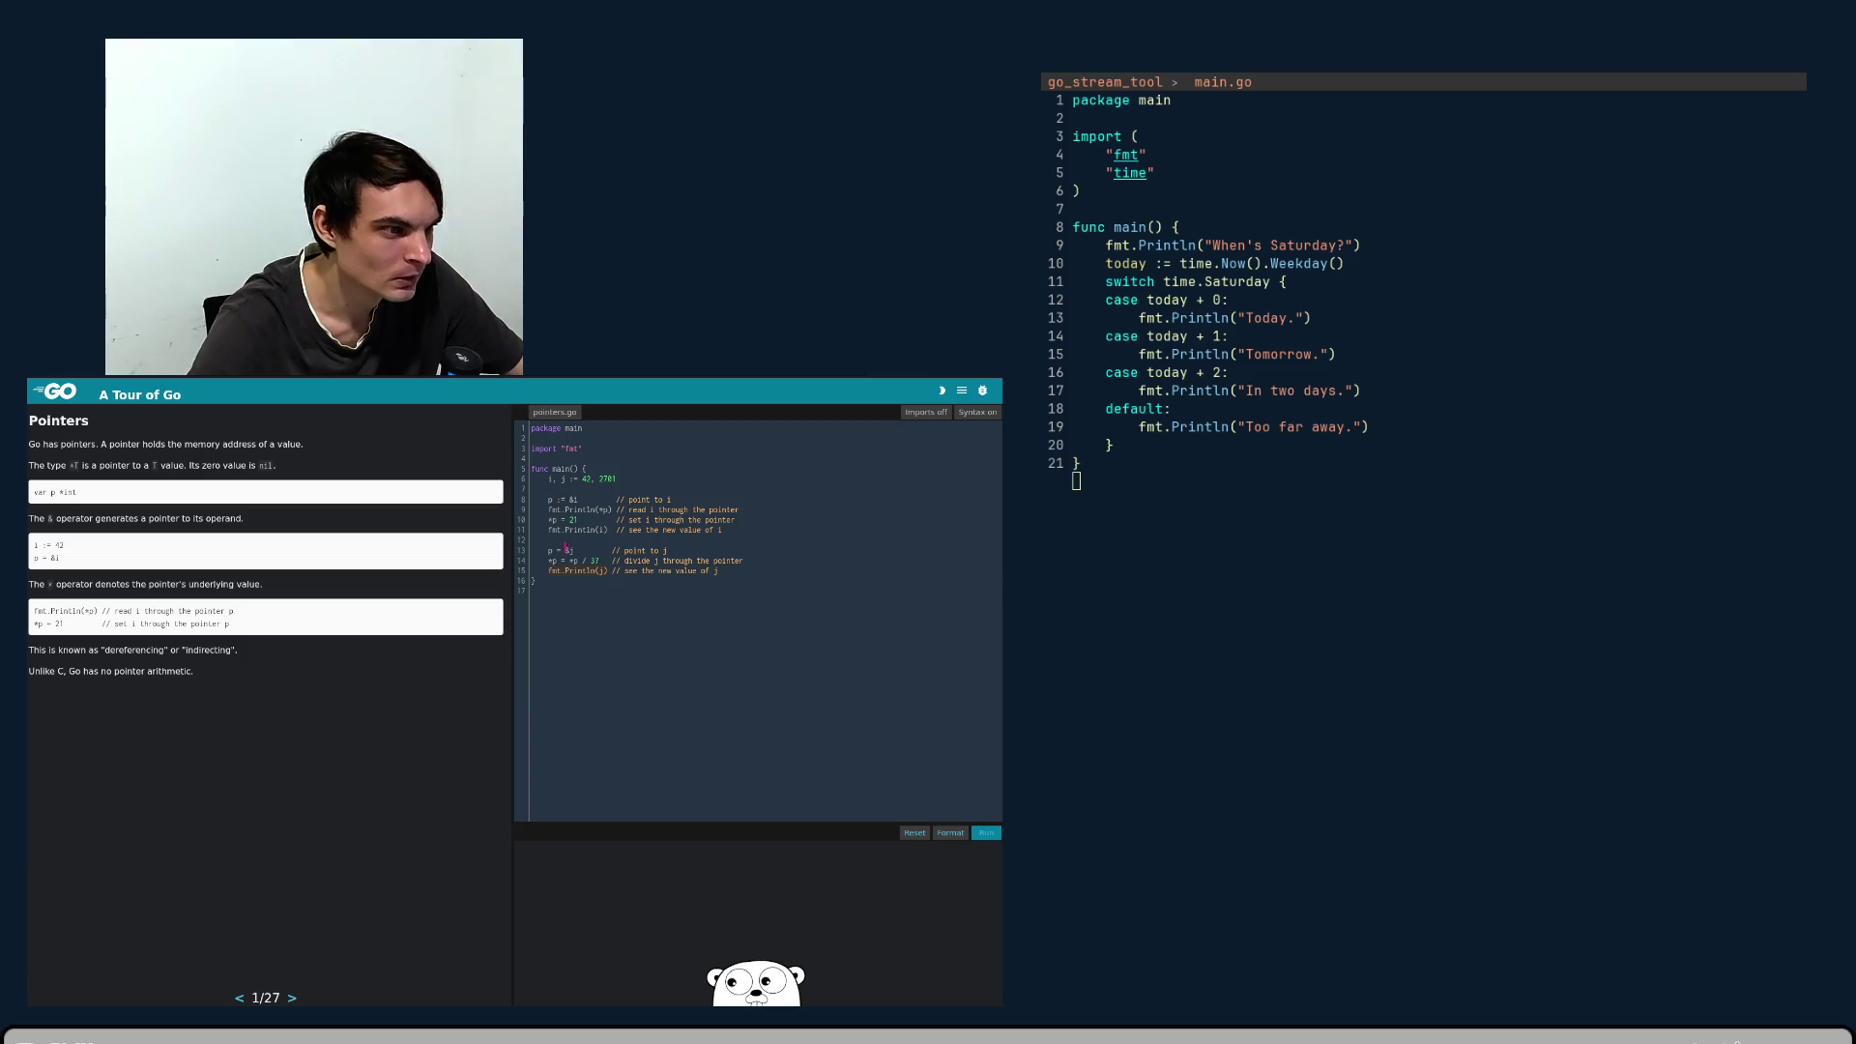
- Add a fmt.Println(j) line and a "--------" separator print, then run it to get 42, 21, 2701, 73
{"action": "type", "text": "fmt.Println(j)"}
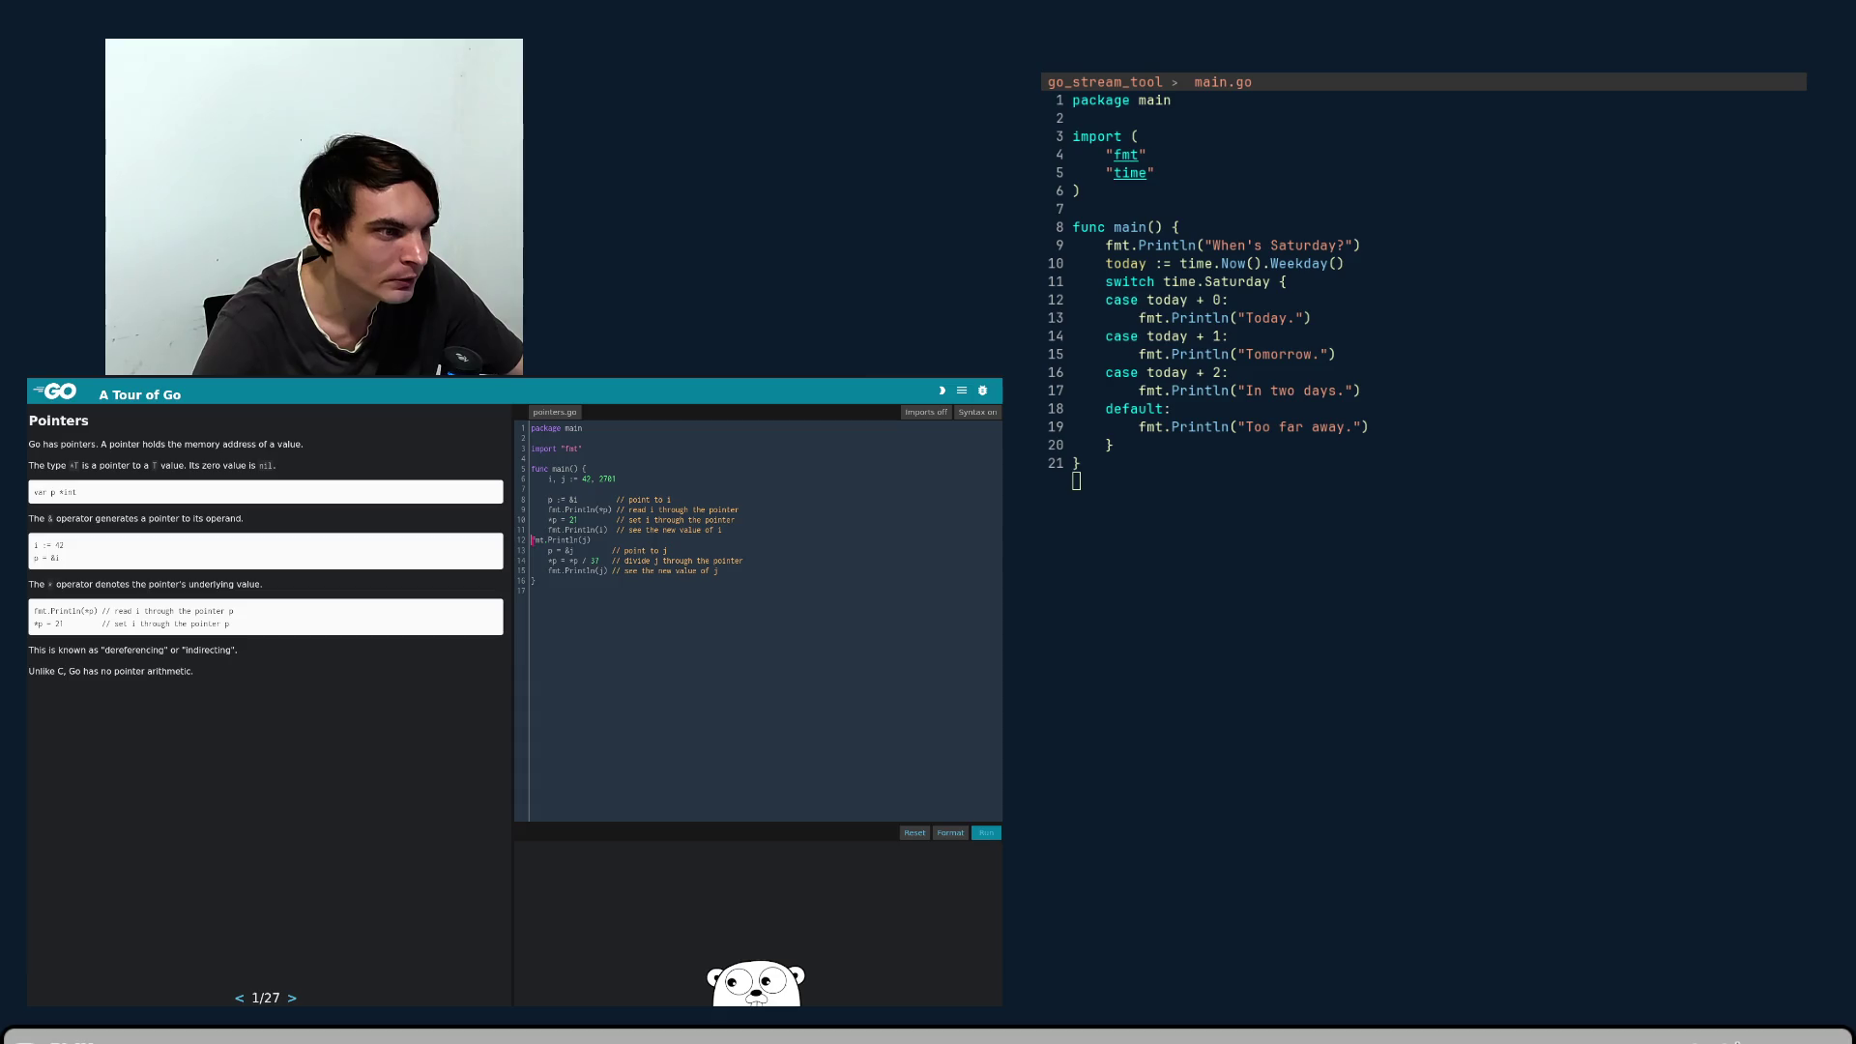
{"action": "key", "text": "Tab"}
{"action": "key", "text": "Return"}
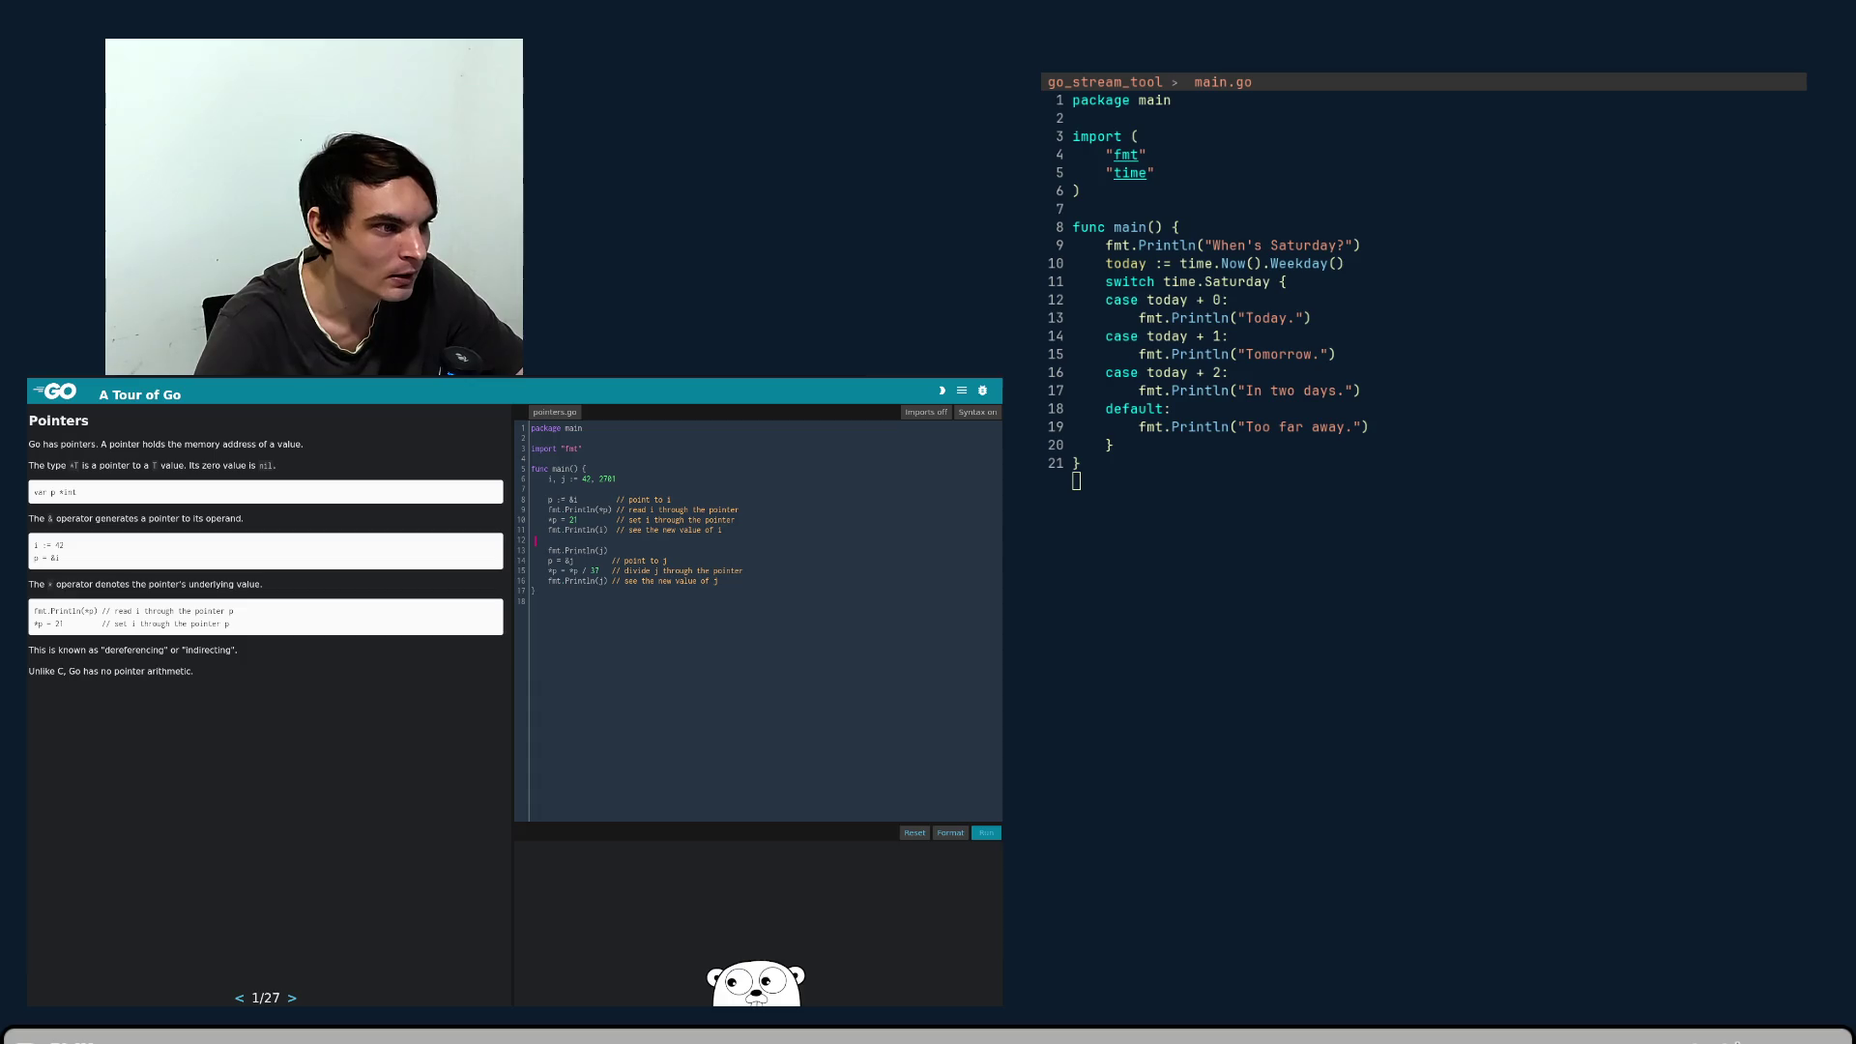
{"action": "type", "text": "fmt.Println(j)"}
{"action": "key", "text": "BackSpace"}
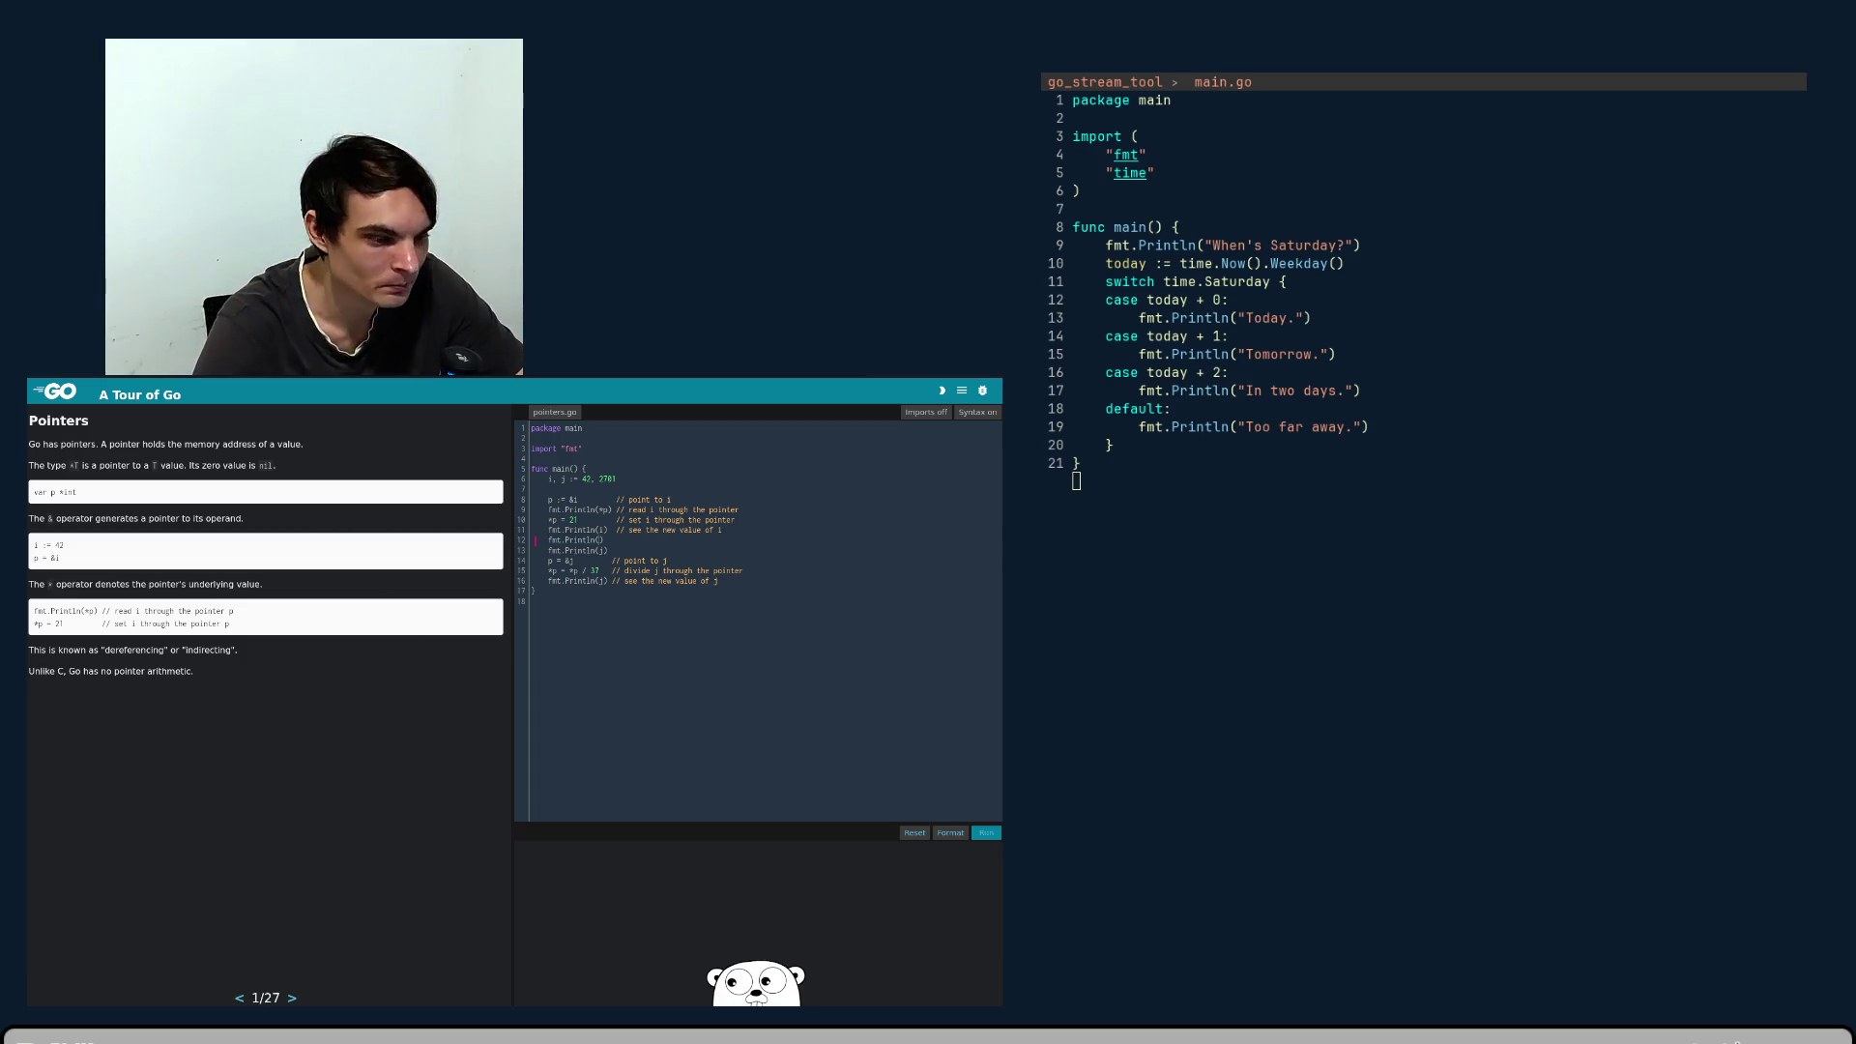
{"action": "type", "text": "\""}
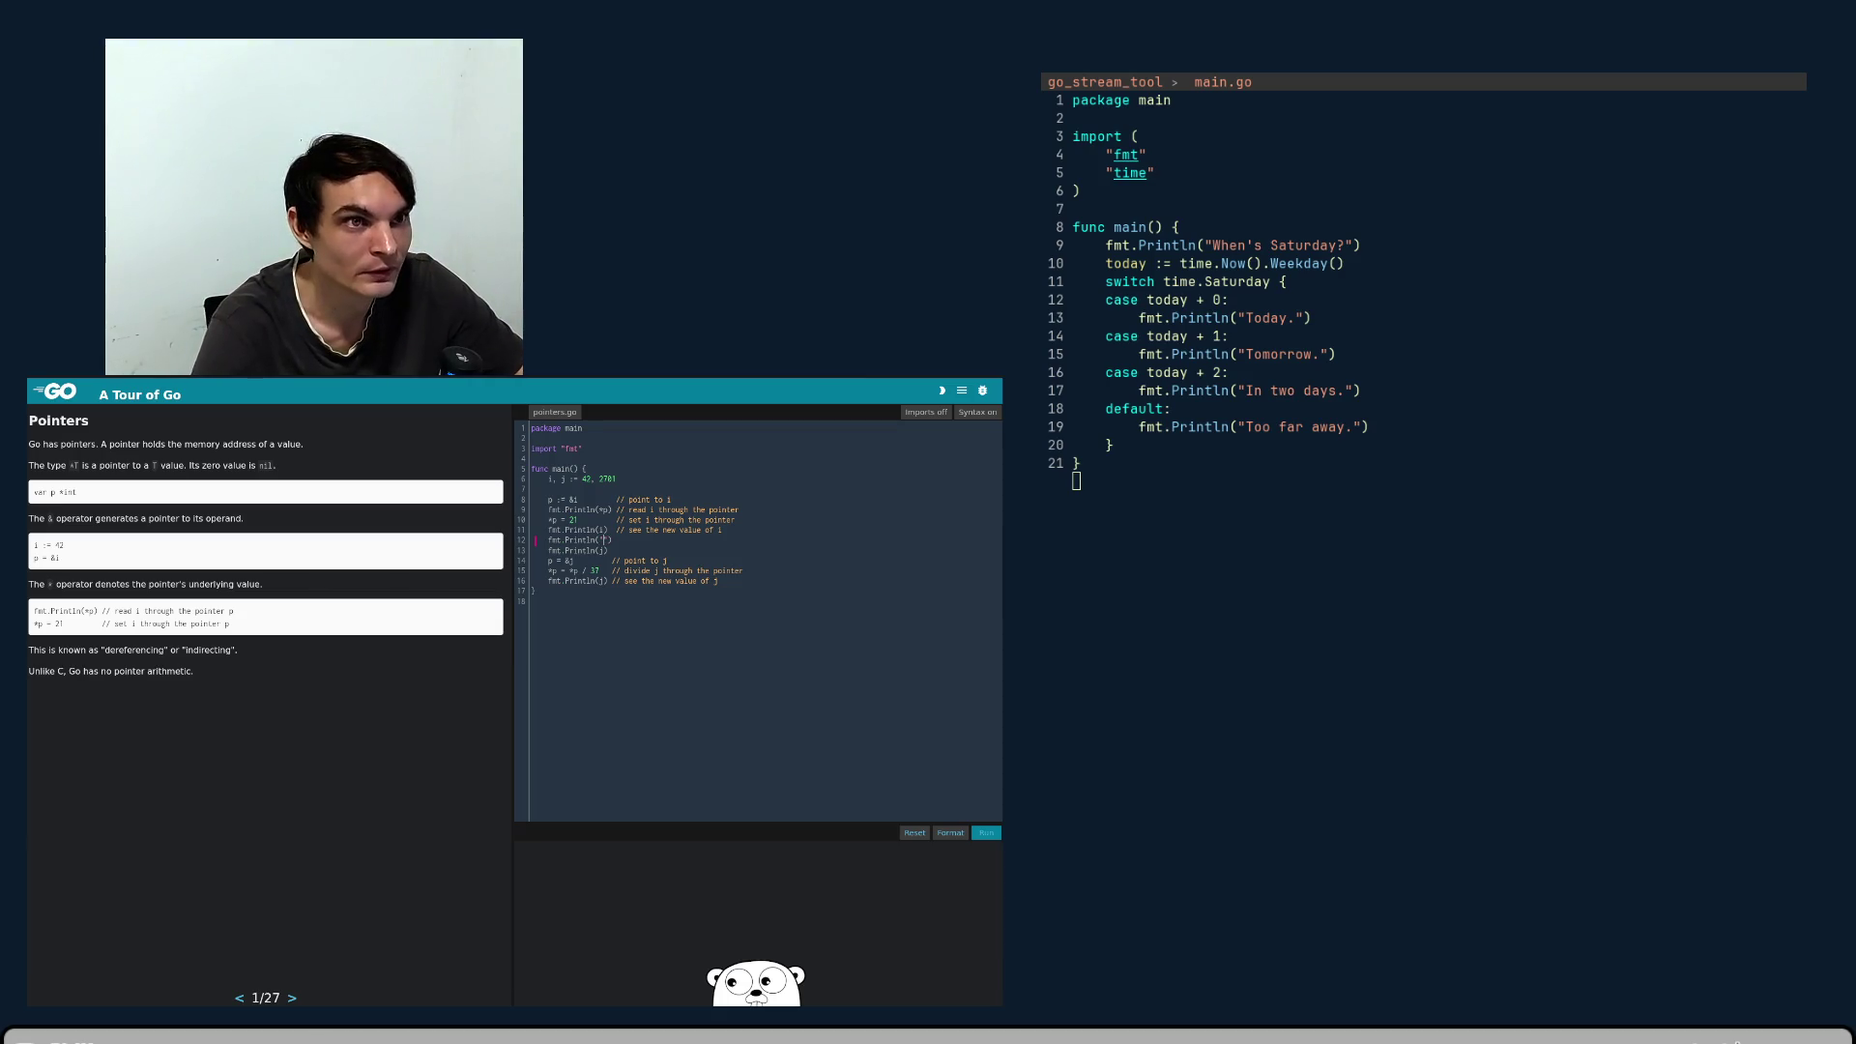
{"action": "type", "text": "--------"}
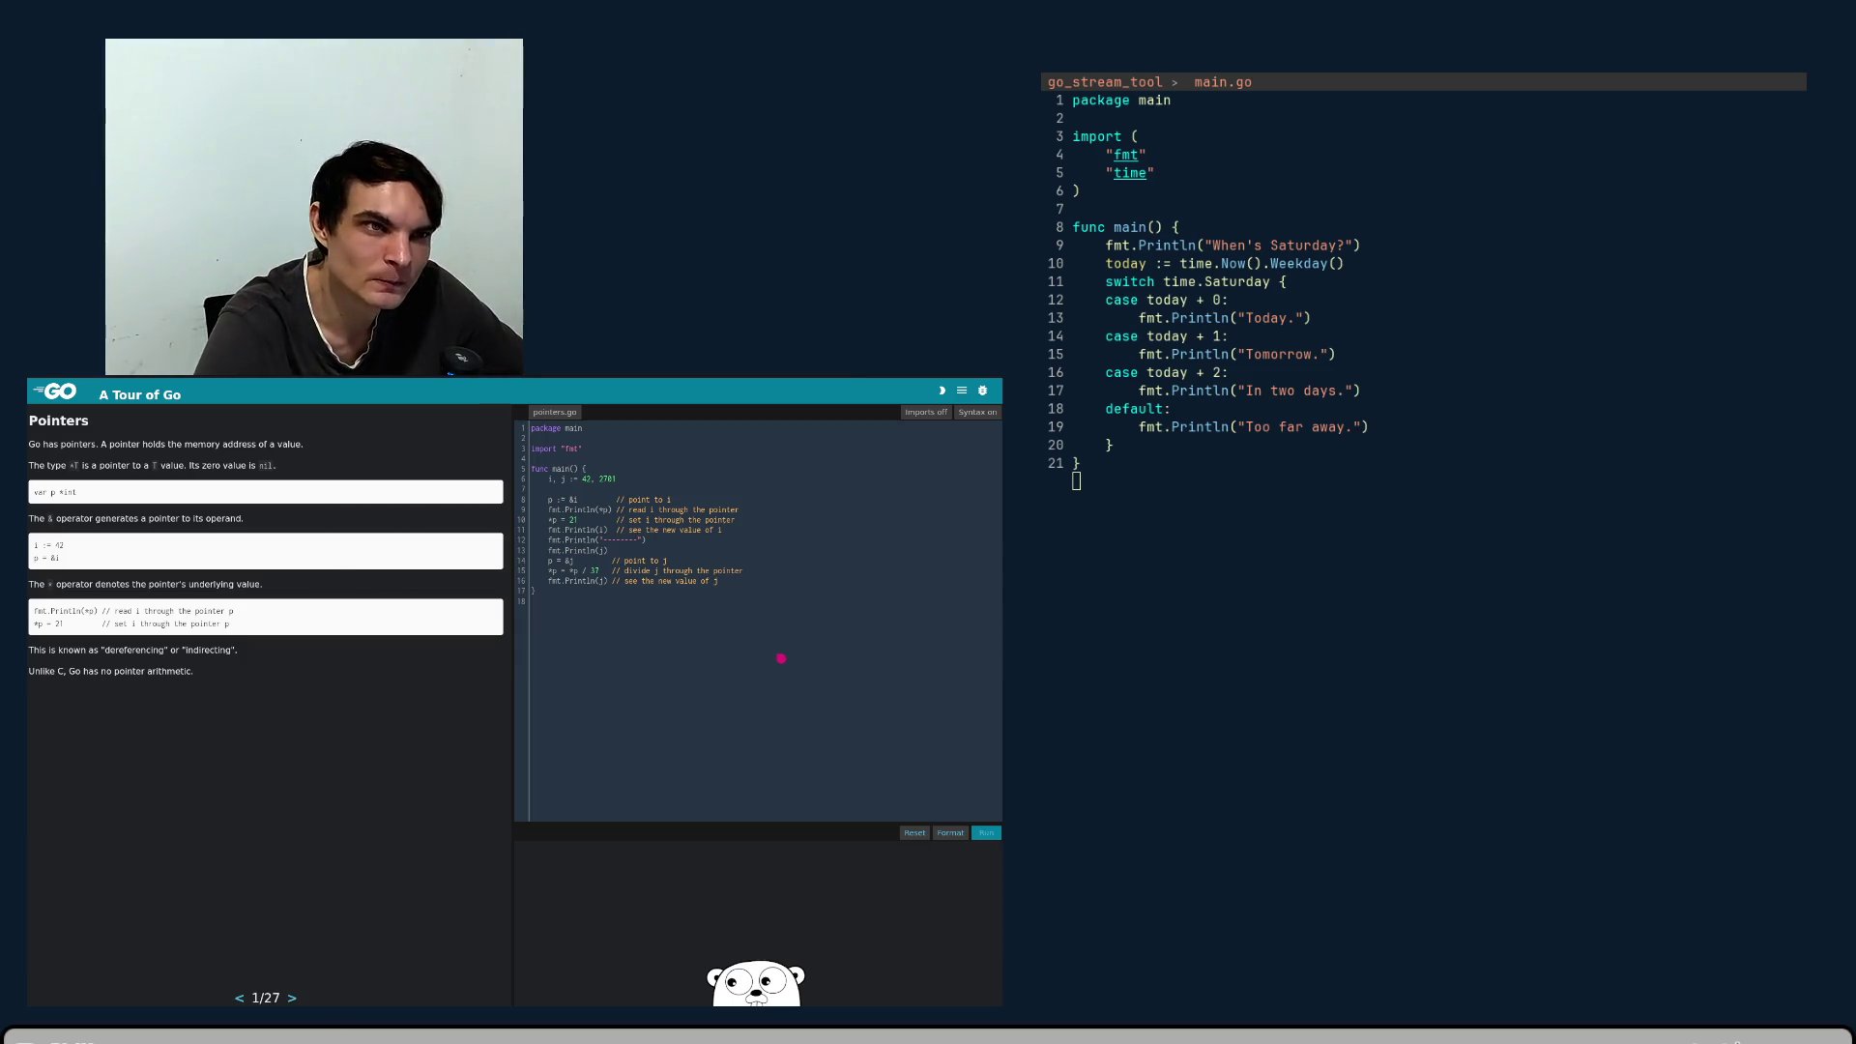
{"action": "left_click", "coordinate": [983, 833]}
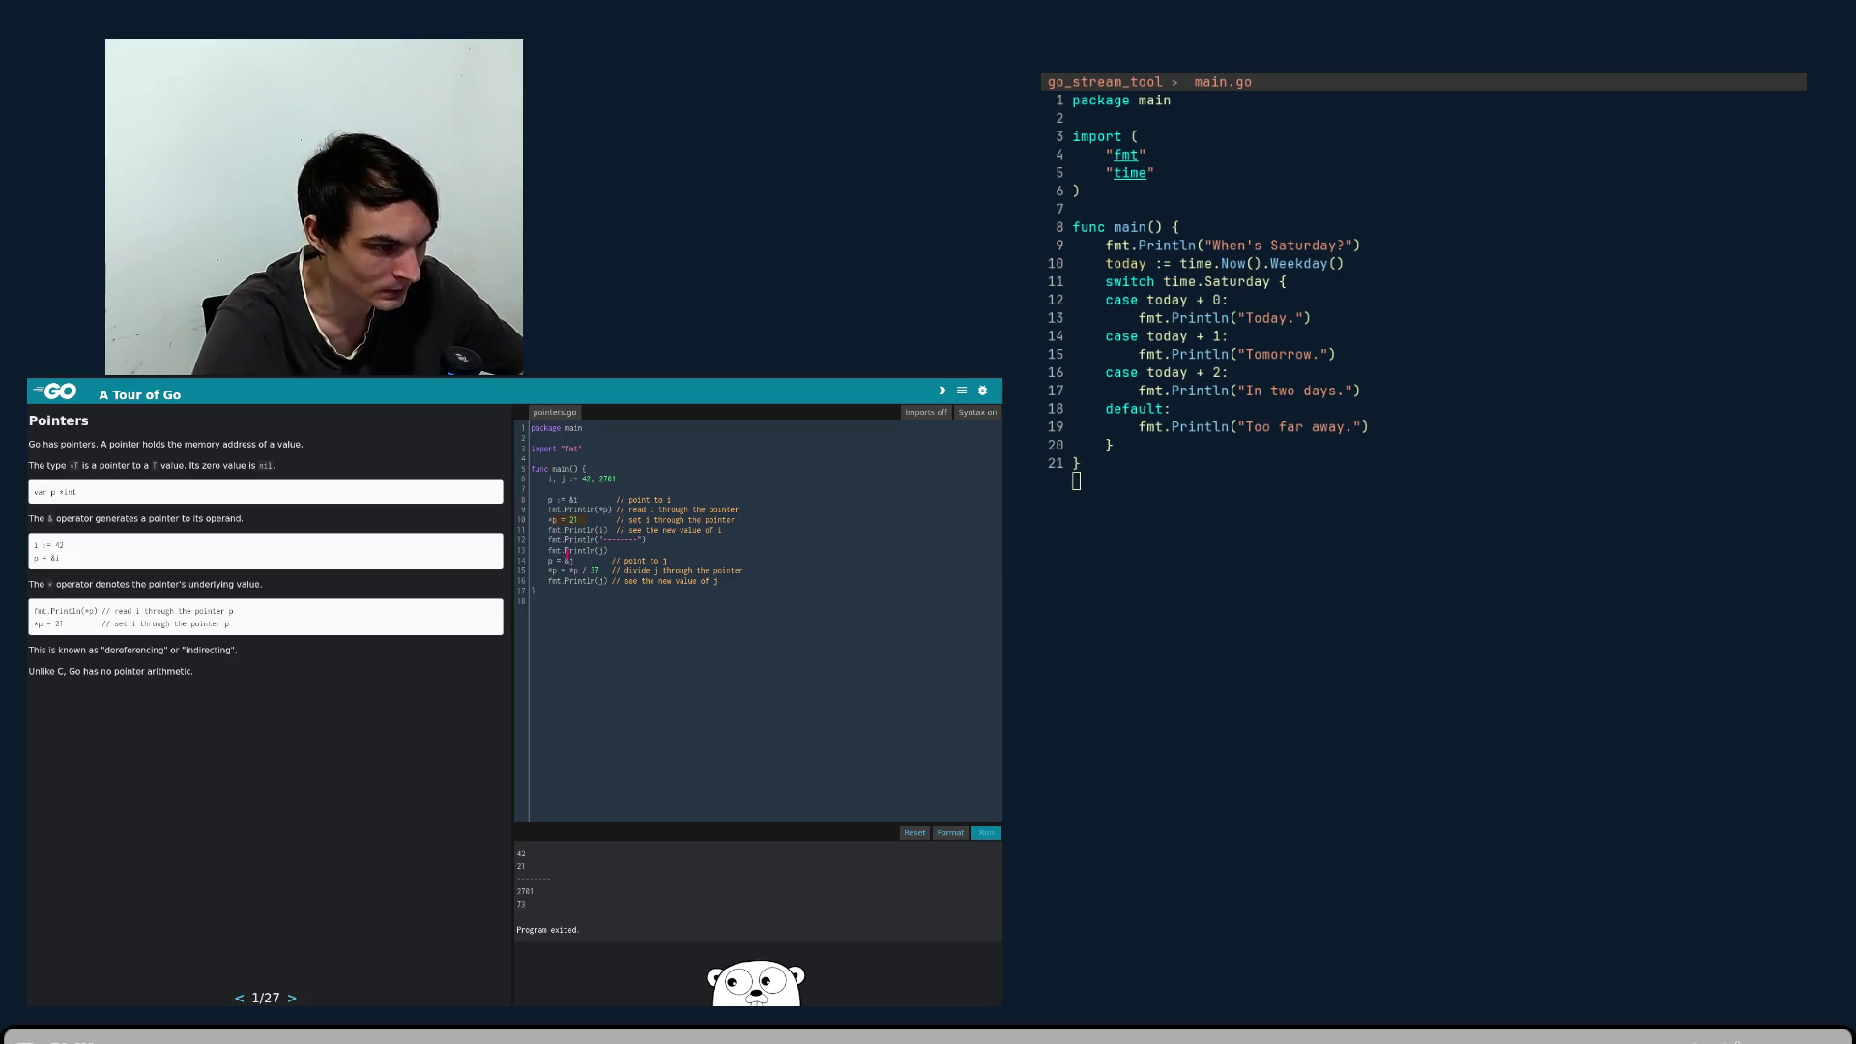
{"action": "left_click", "coordinate": [609, 550]}
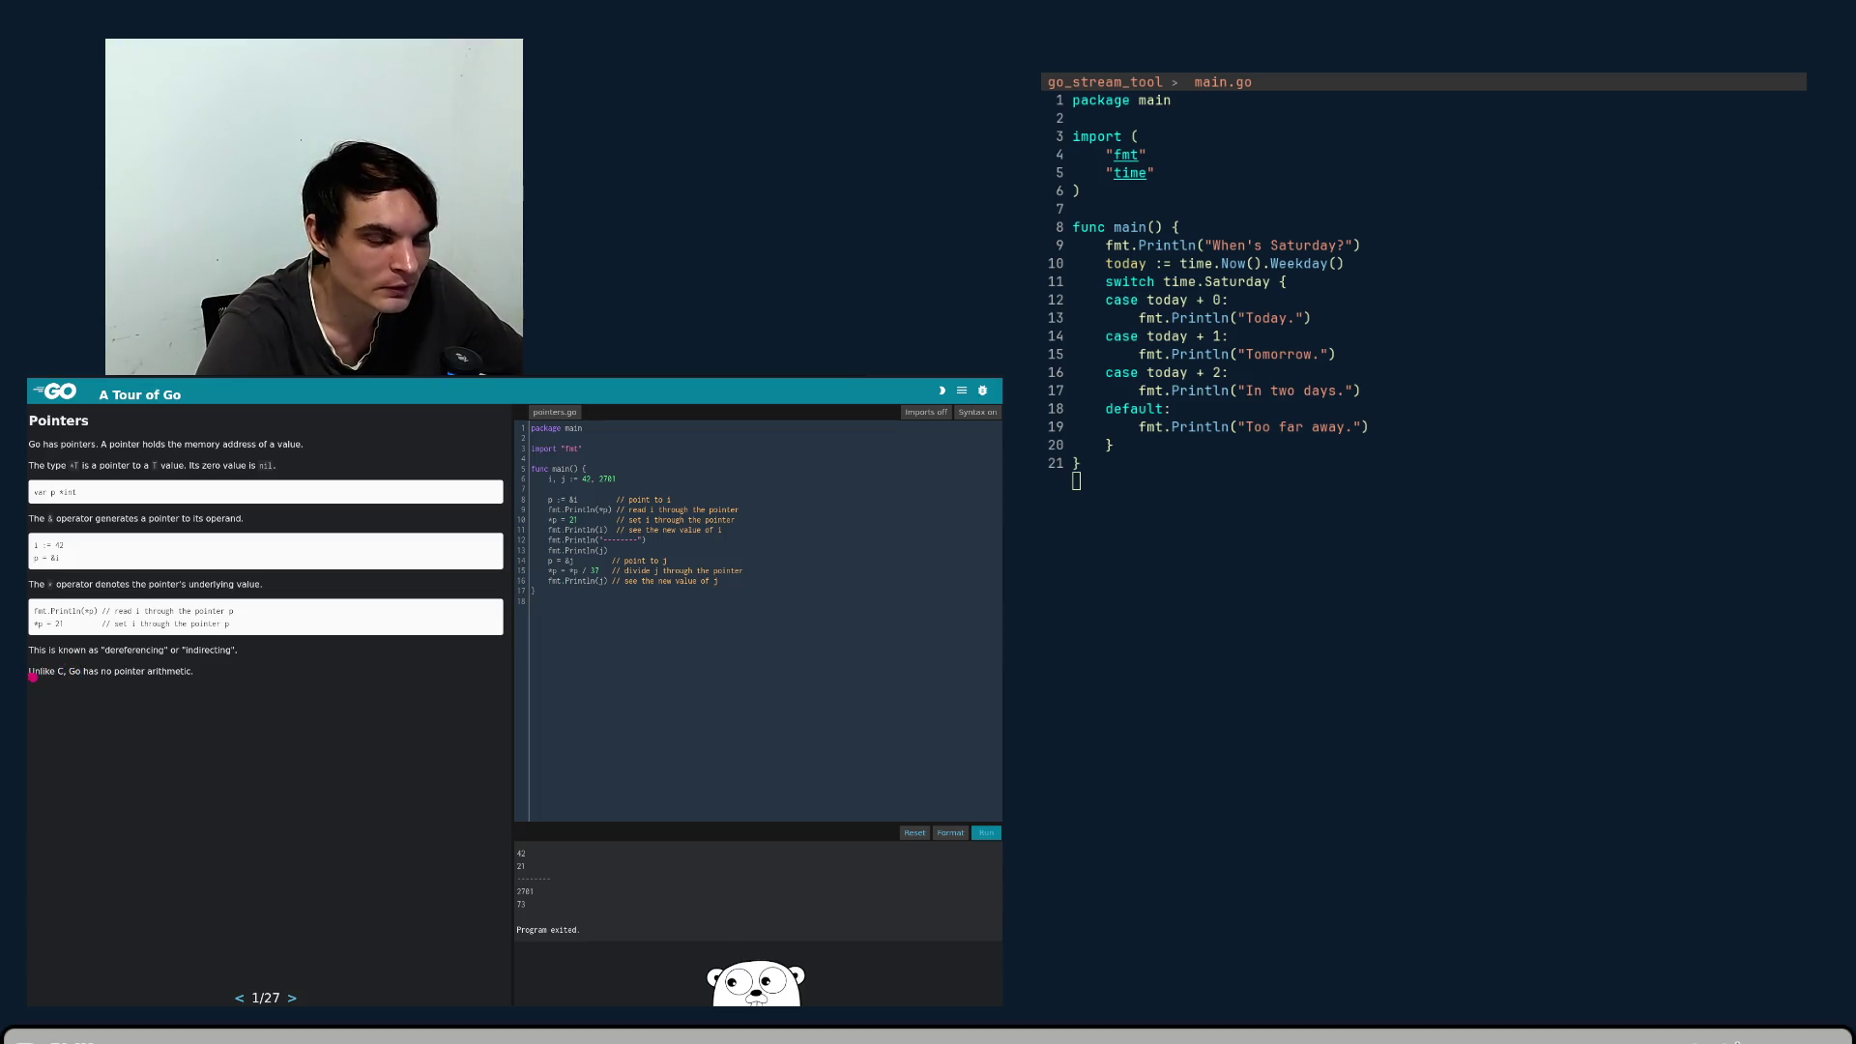
{"action": "left_click_drag", "start_coordinate": [33, 677], "coordinate": [111, 684]}
{"action": "left_click", "coordinate": [118, 682]}
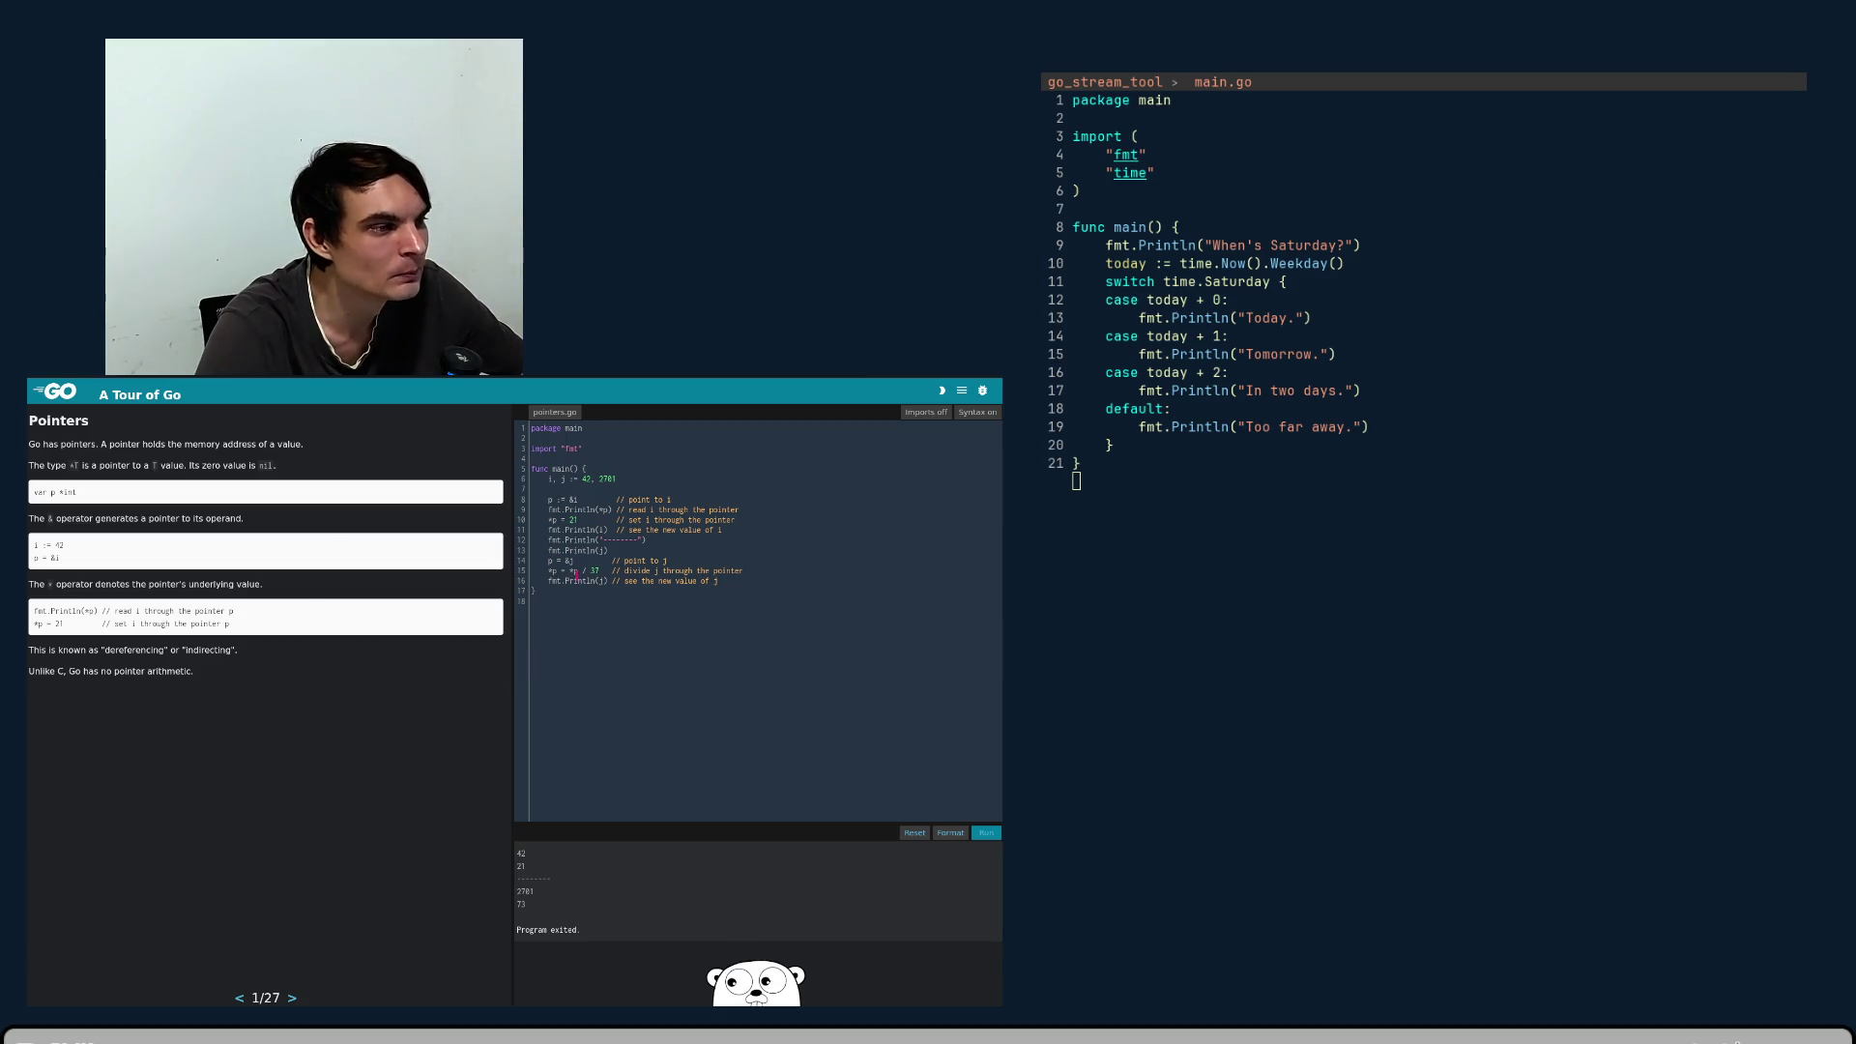
{"action": "key", "text": "BackSpace"}
- Run the division without the dereference to see the build fail, then restore *p = *p / 37
{"action": "left_click", "coordinate": [649, 648]}
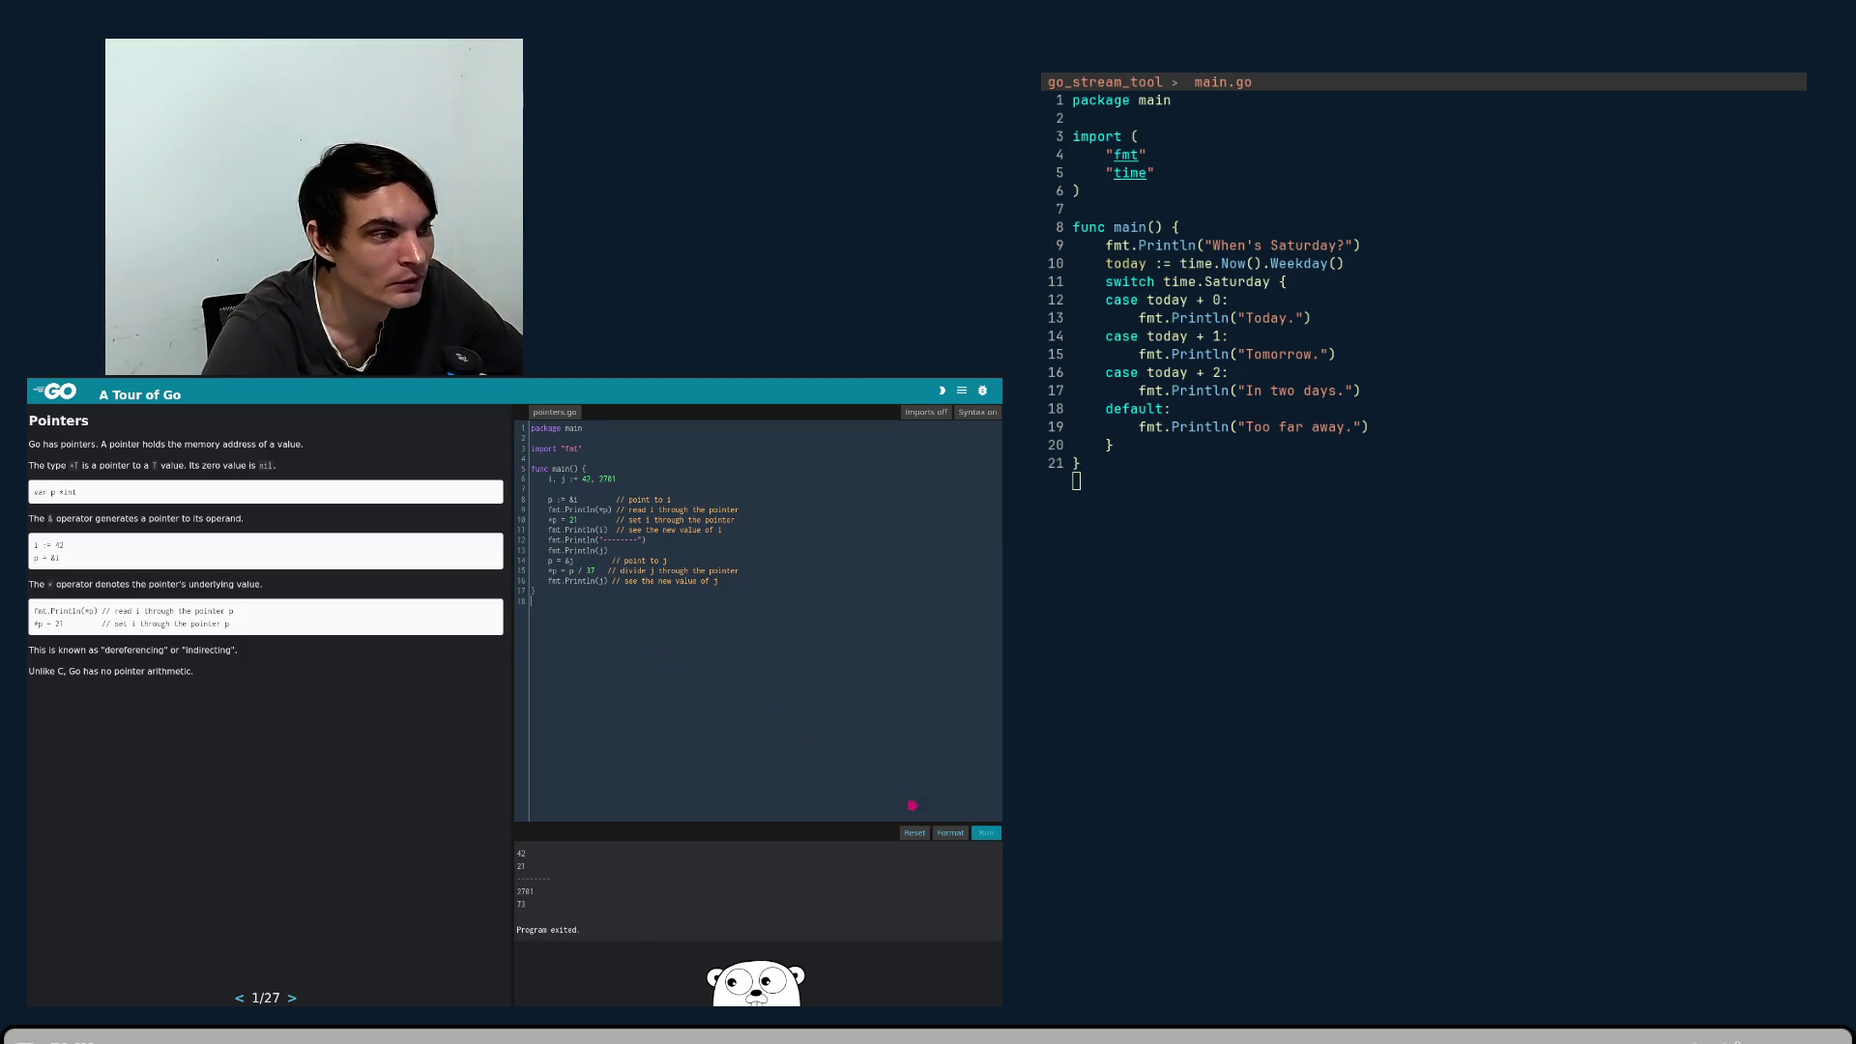
{"action": "left_click", "coordinate": [985, 833]}
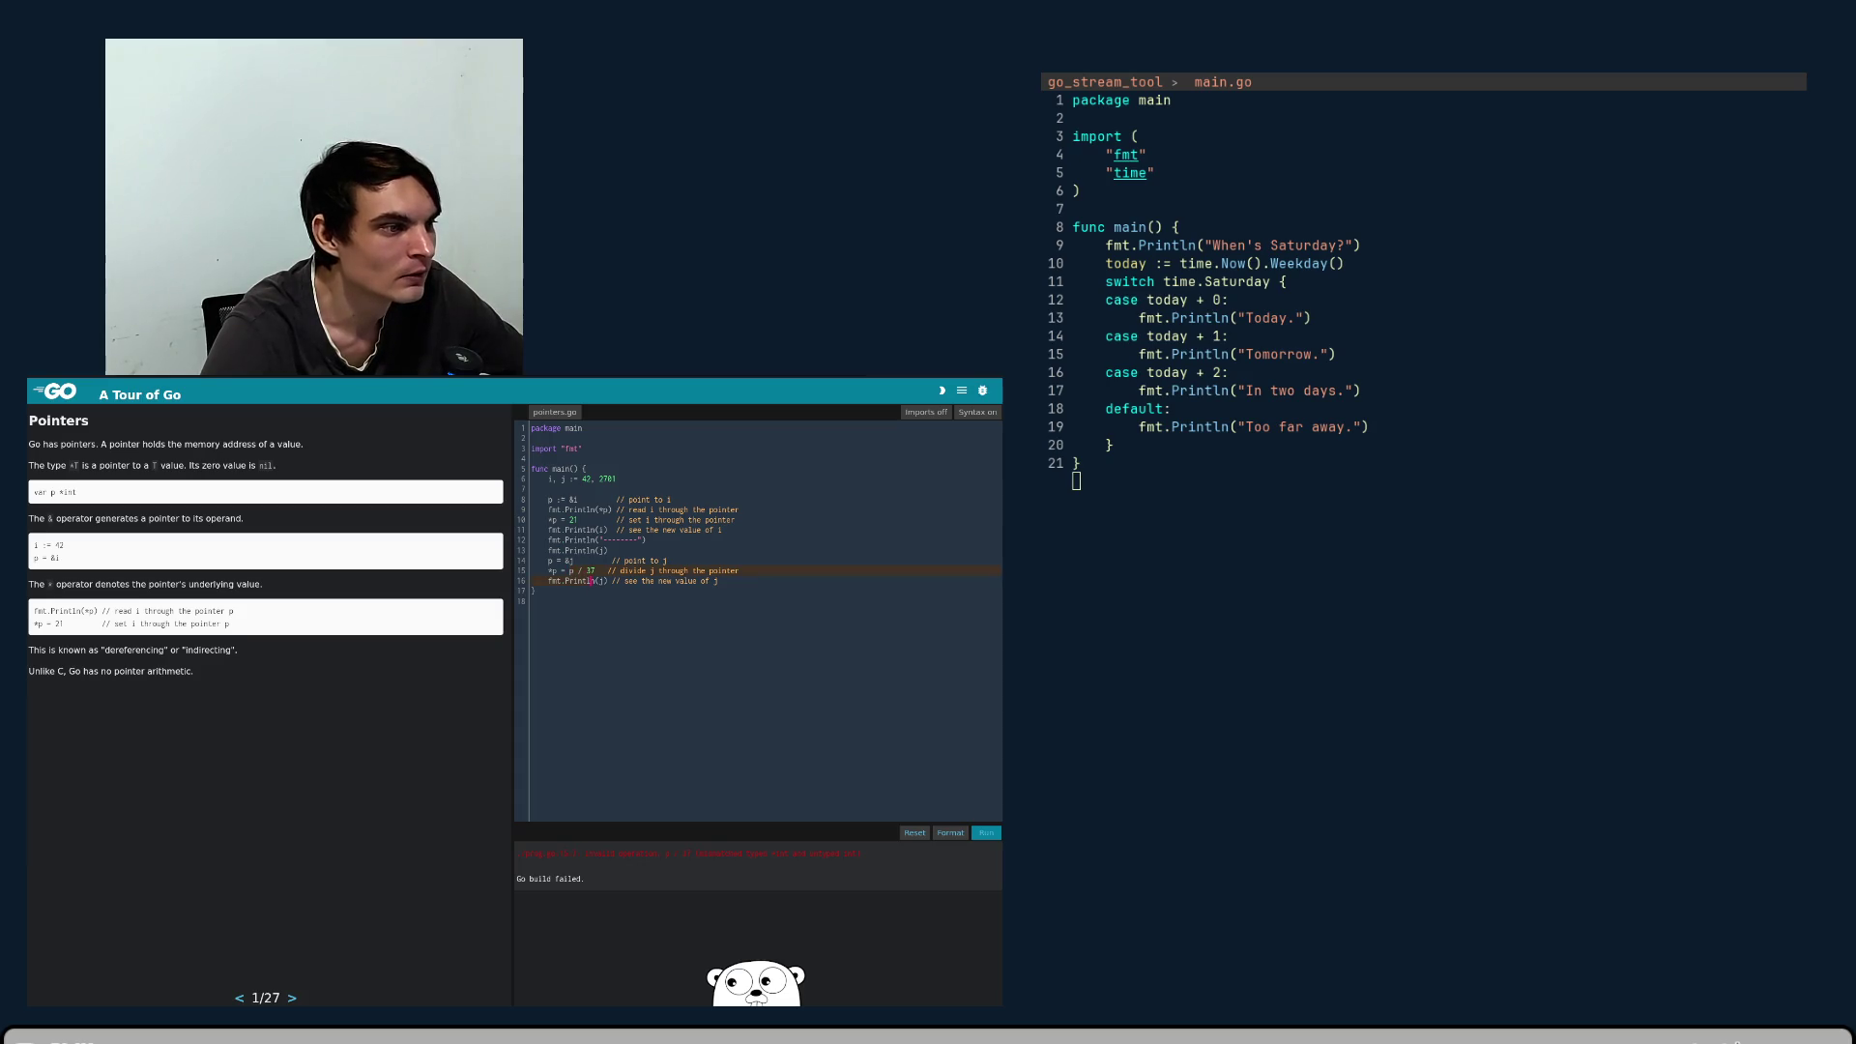
{"action": "left_click", "coordinate": [570, 571]}
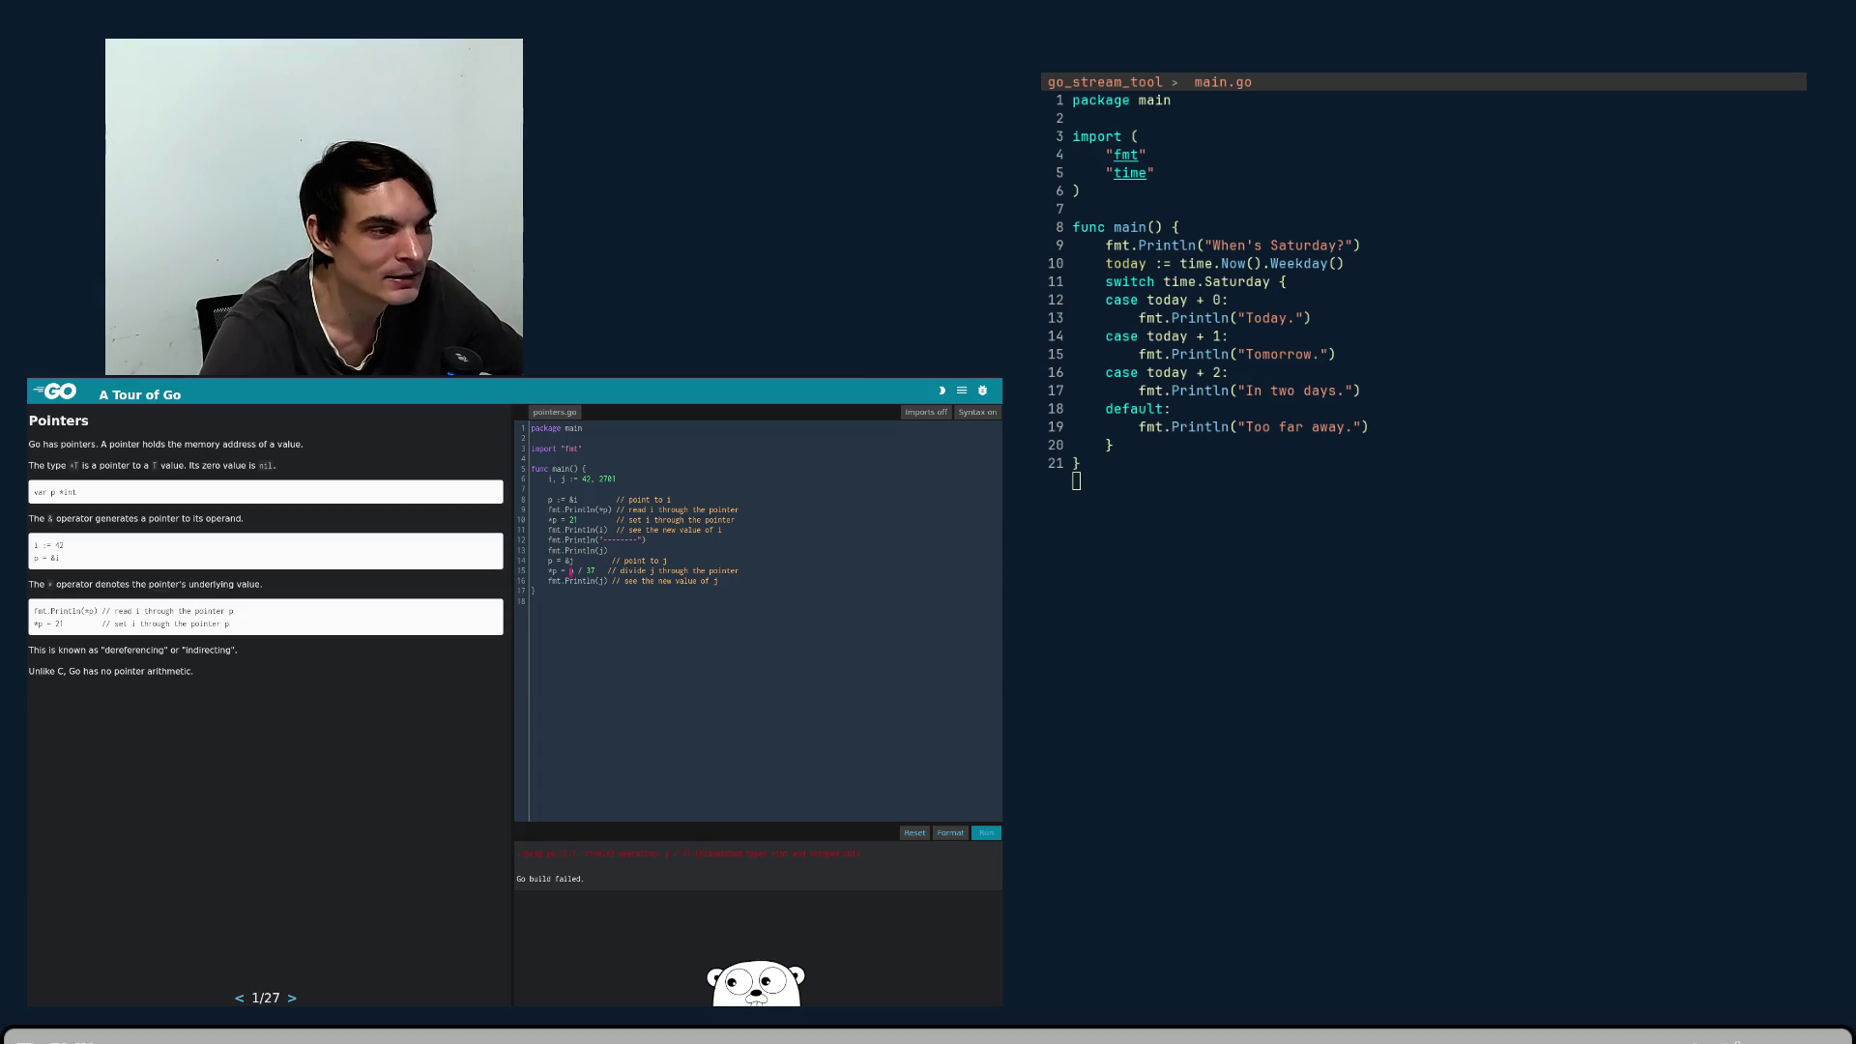
{"action": "left_click", "coordinate": [590, 570]}
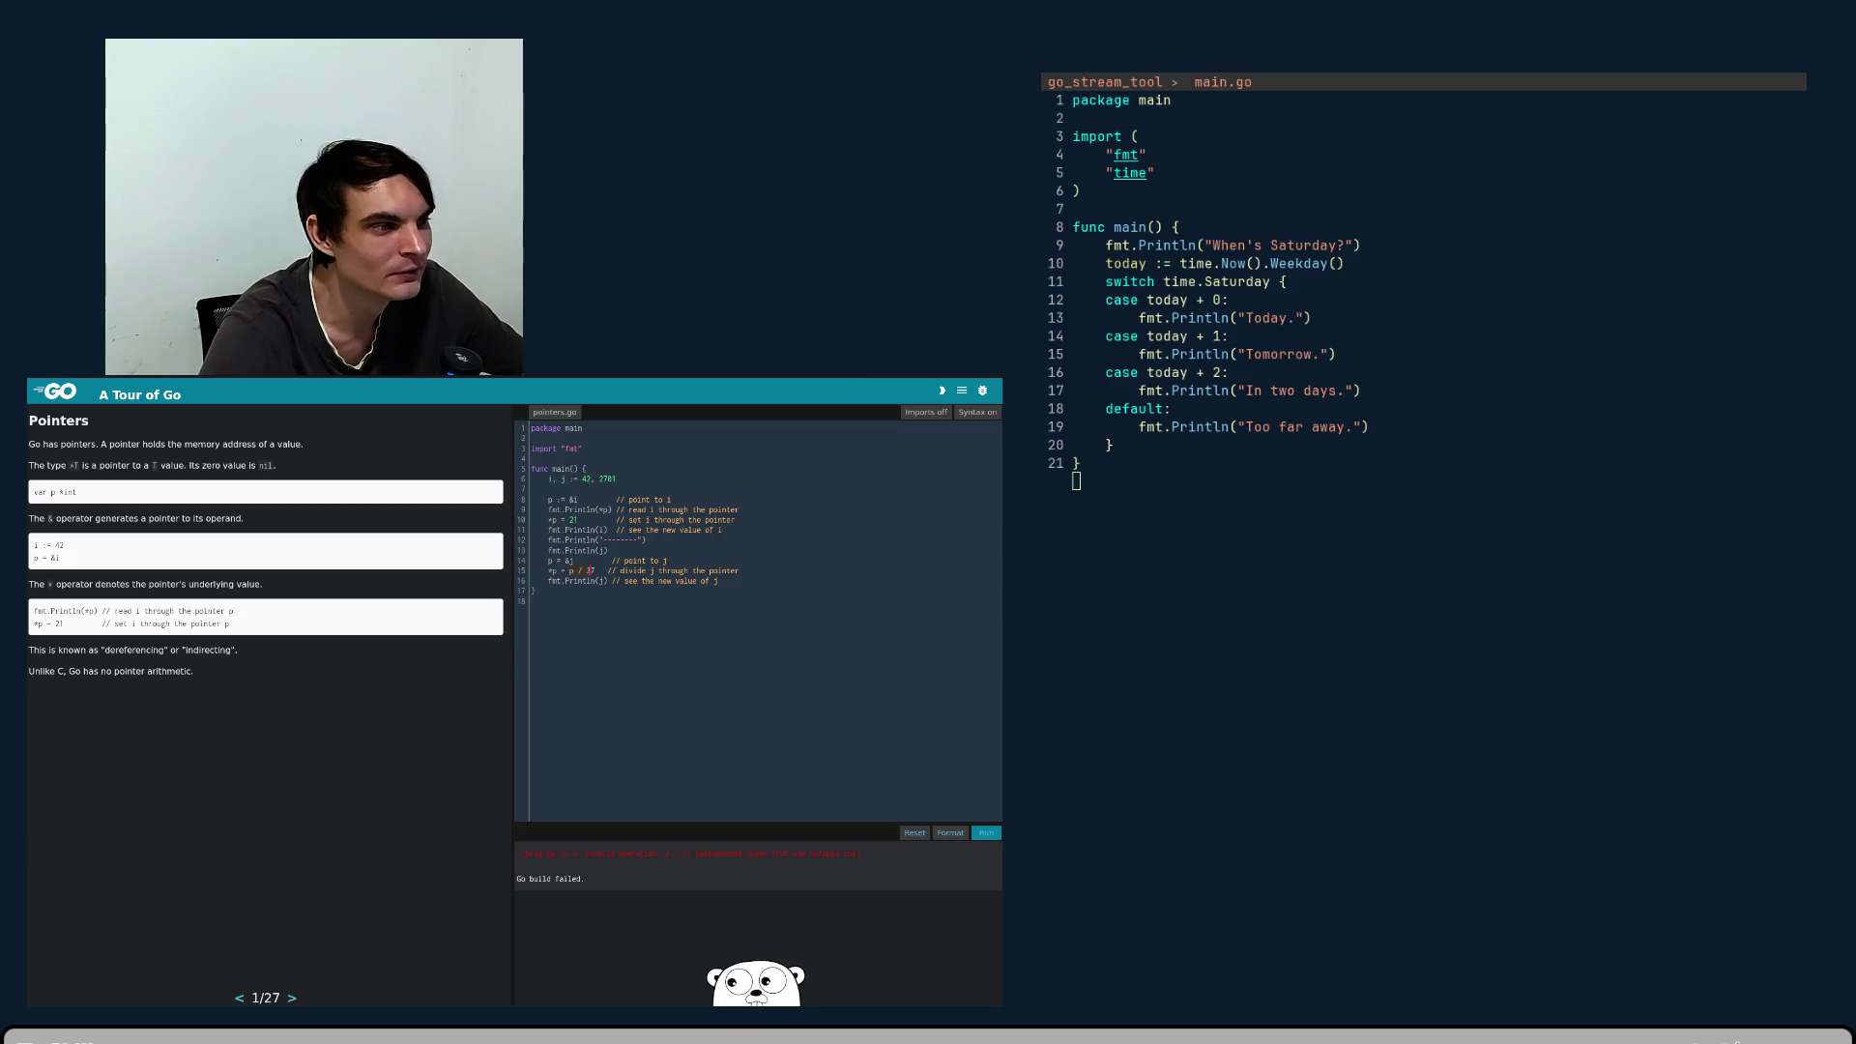
{"action": "type", "text": "7"}
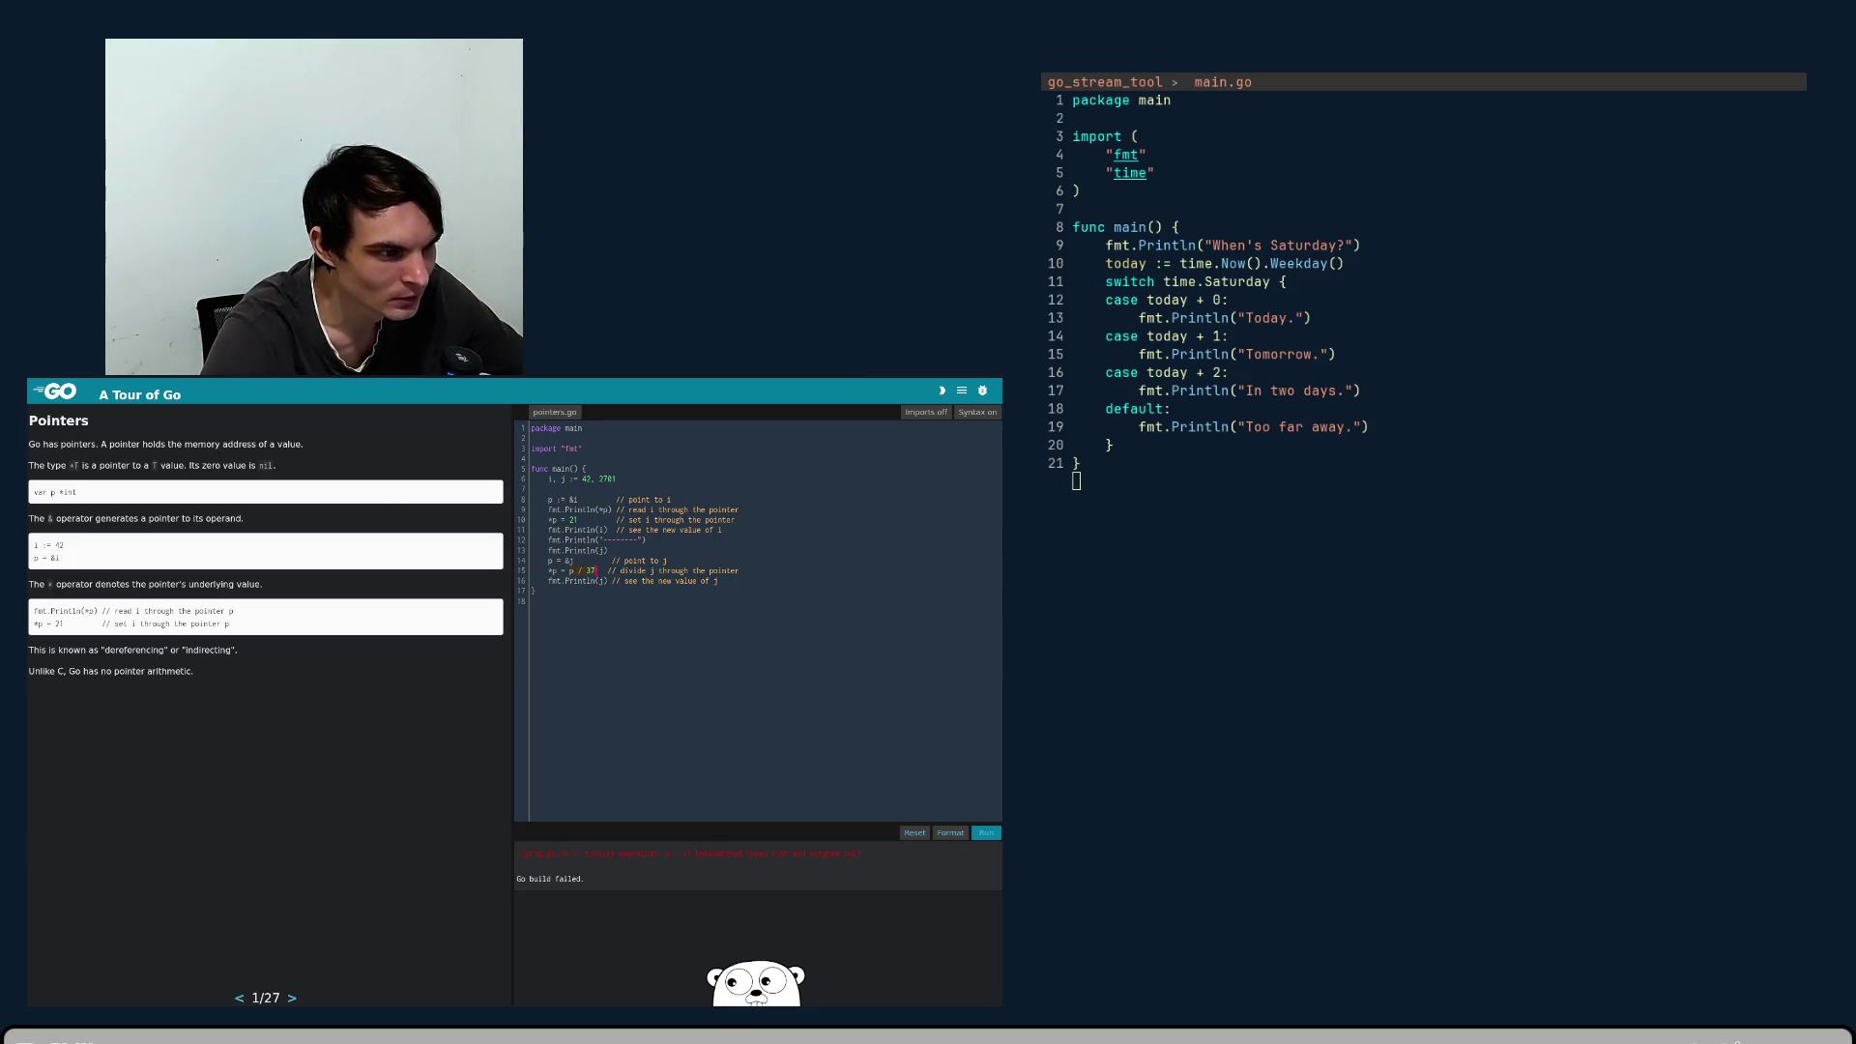
{"action": "left_click", "coordinate": [571, 570]}
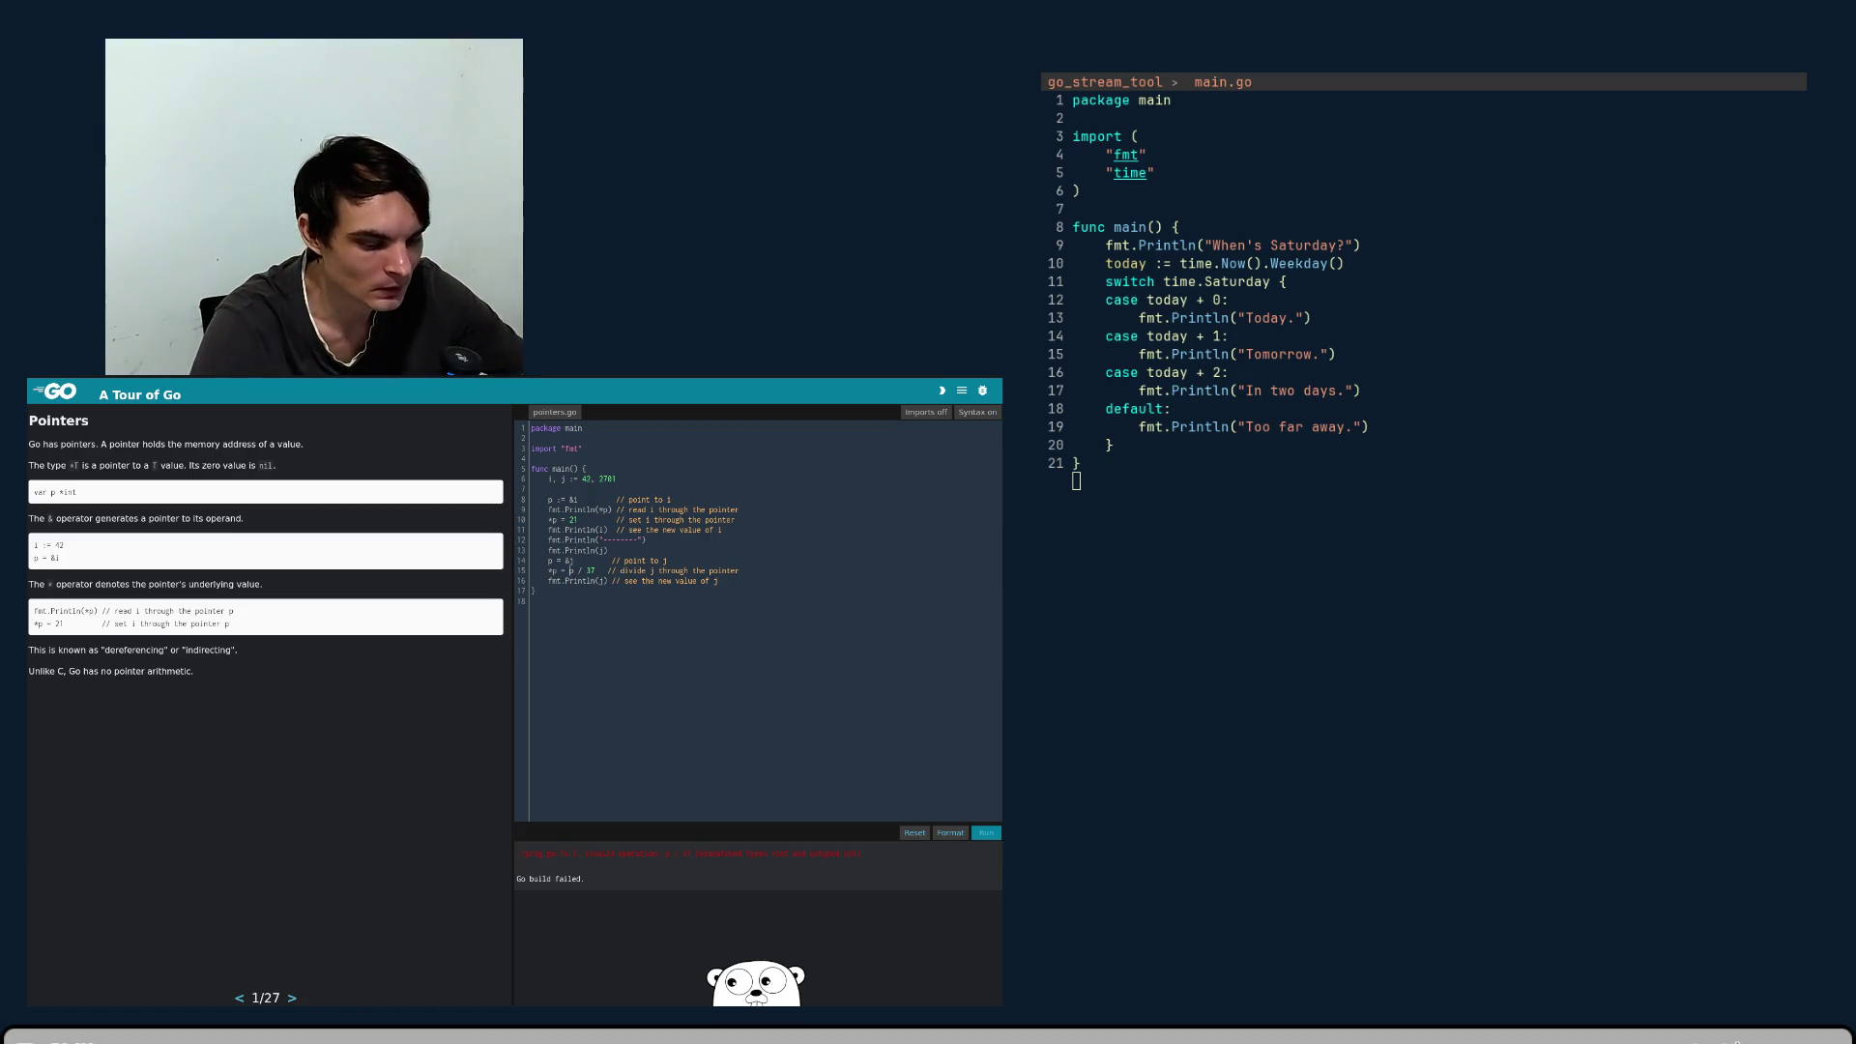
{"action": "type", "text": "(*"}
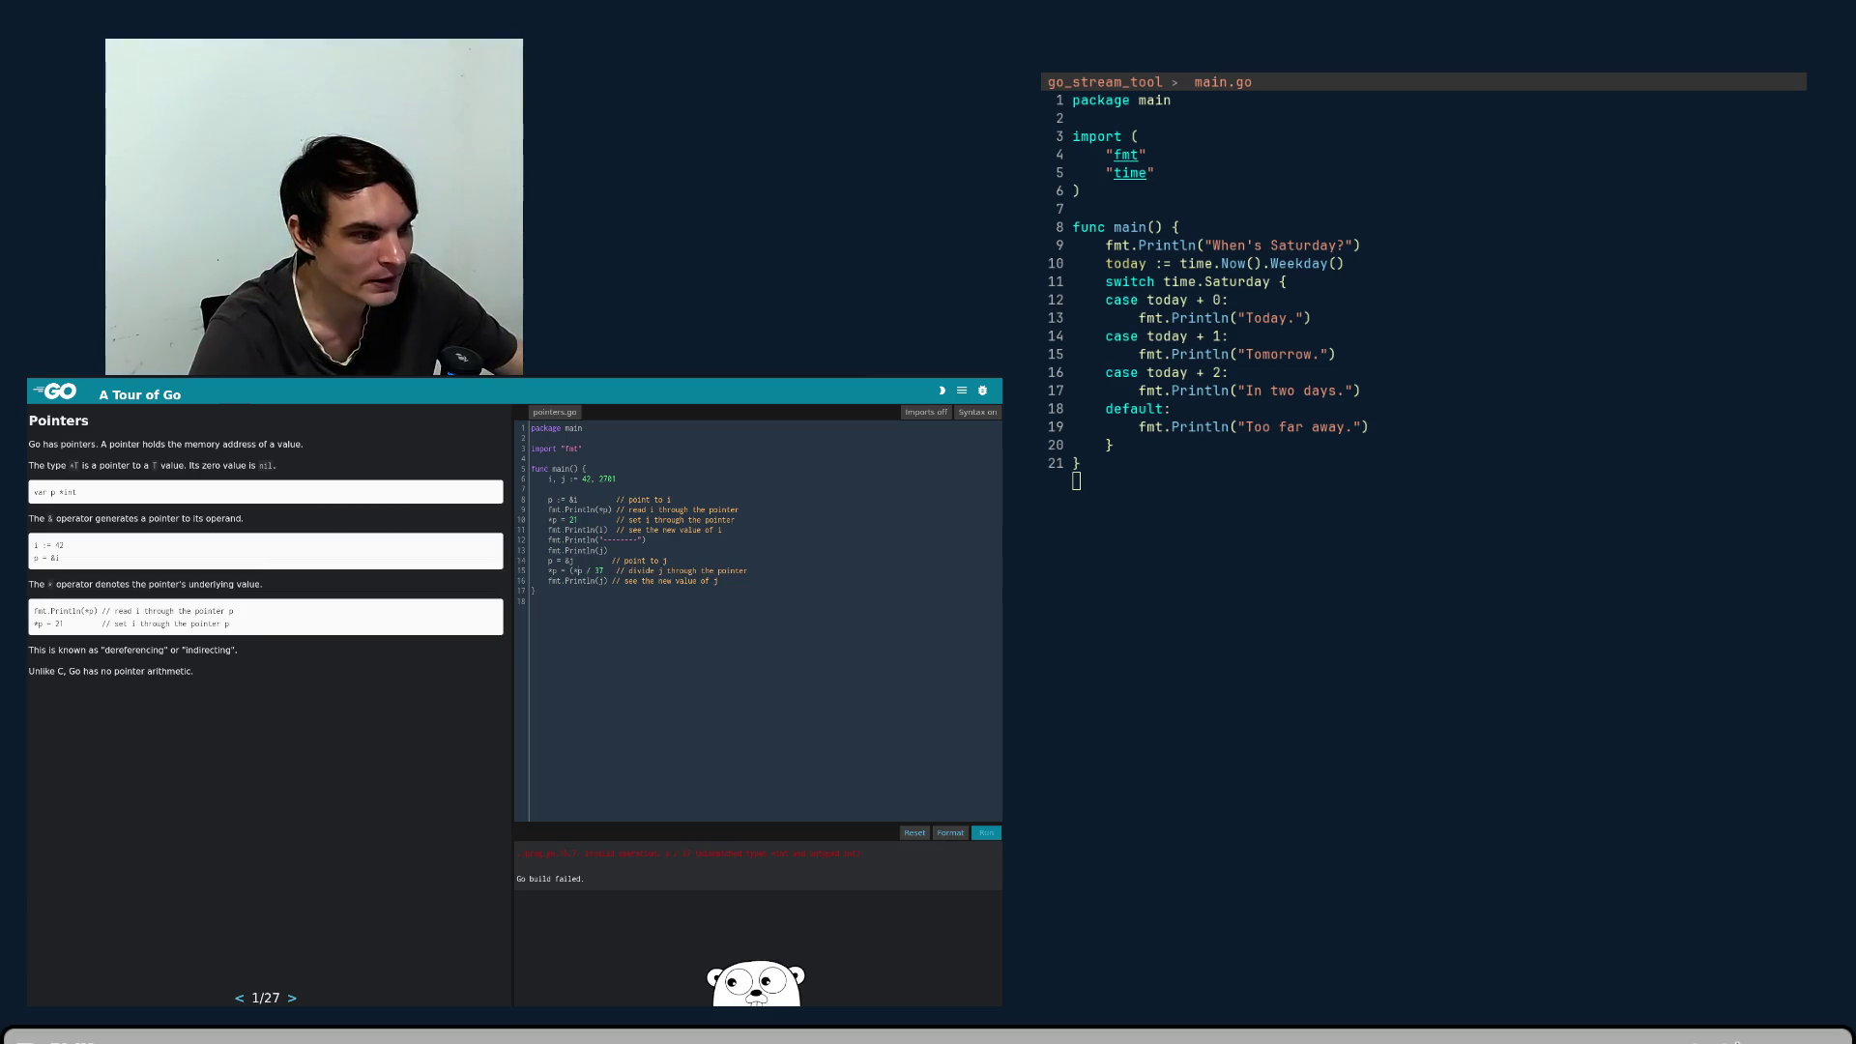
{"action": "key", "text": "BackSpace"}
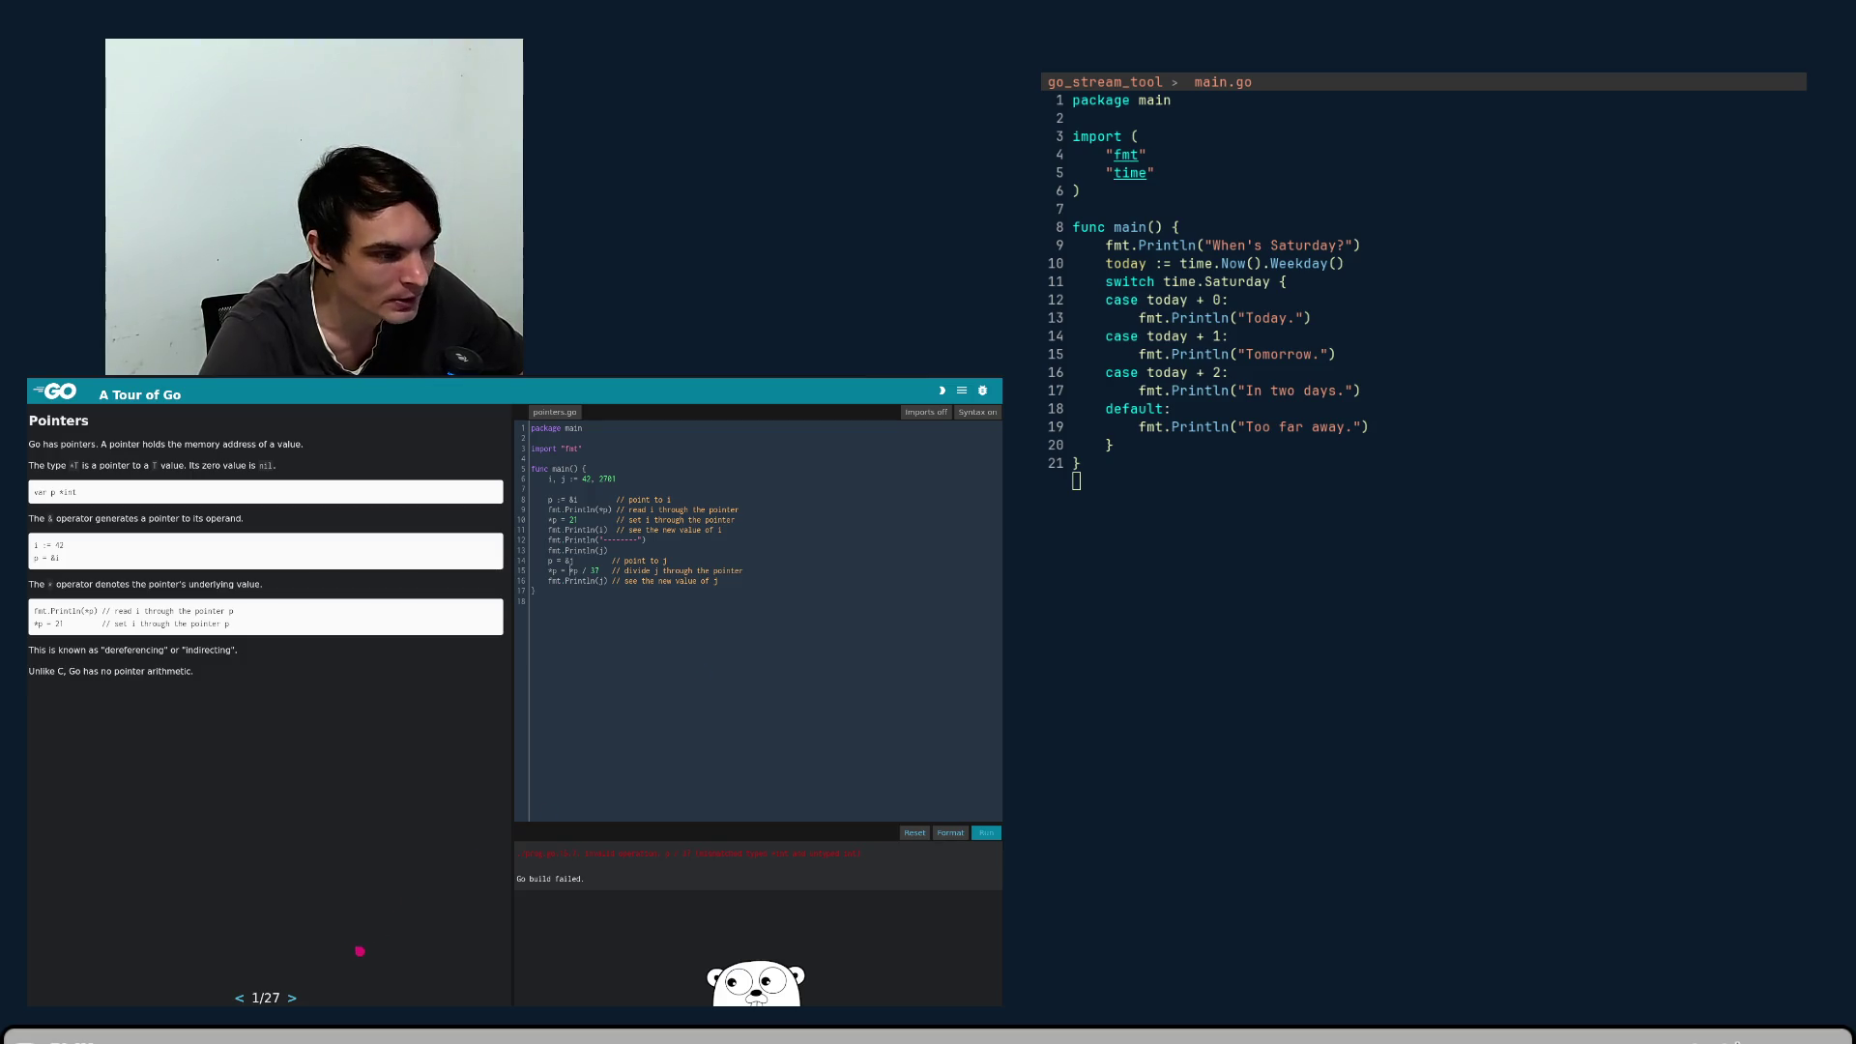
- Re-run the restored pointers program for 42, 21, 2701, 73, then advance to Structs, page 2/27
{"action": "left_click", "coordinate": [987, 833]}
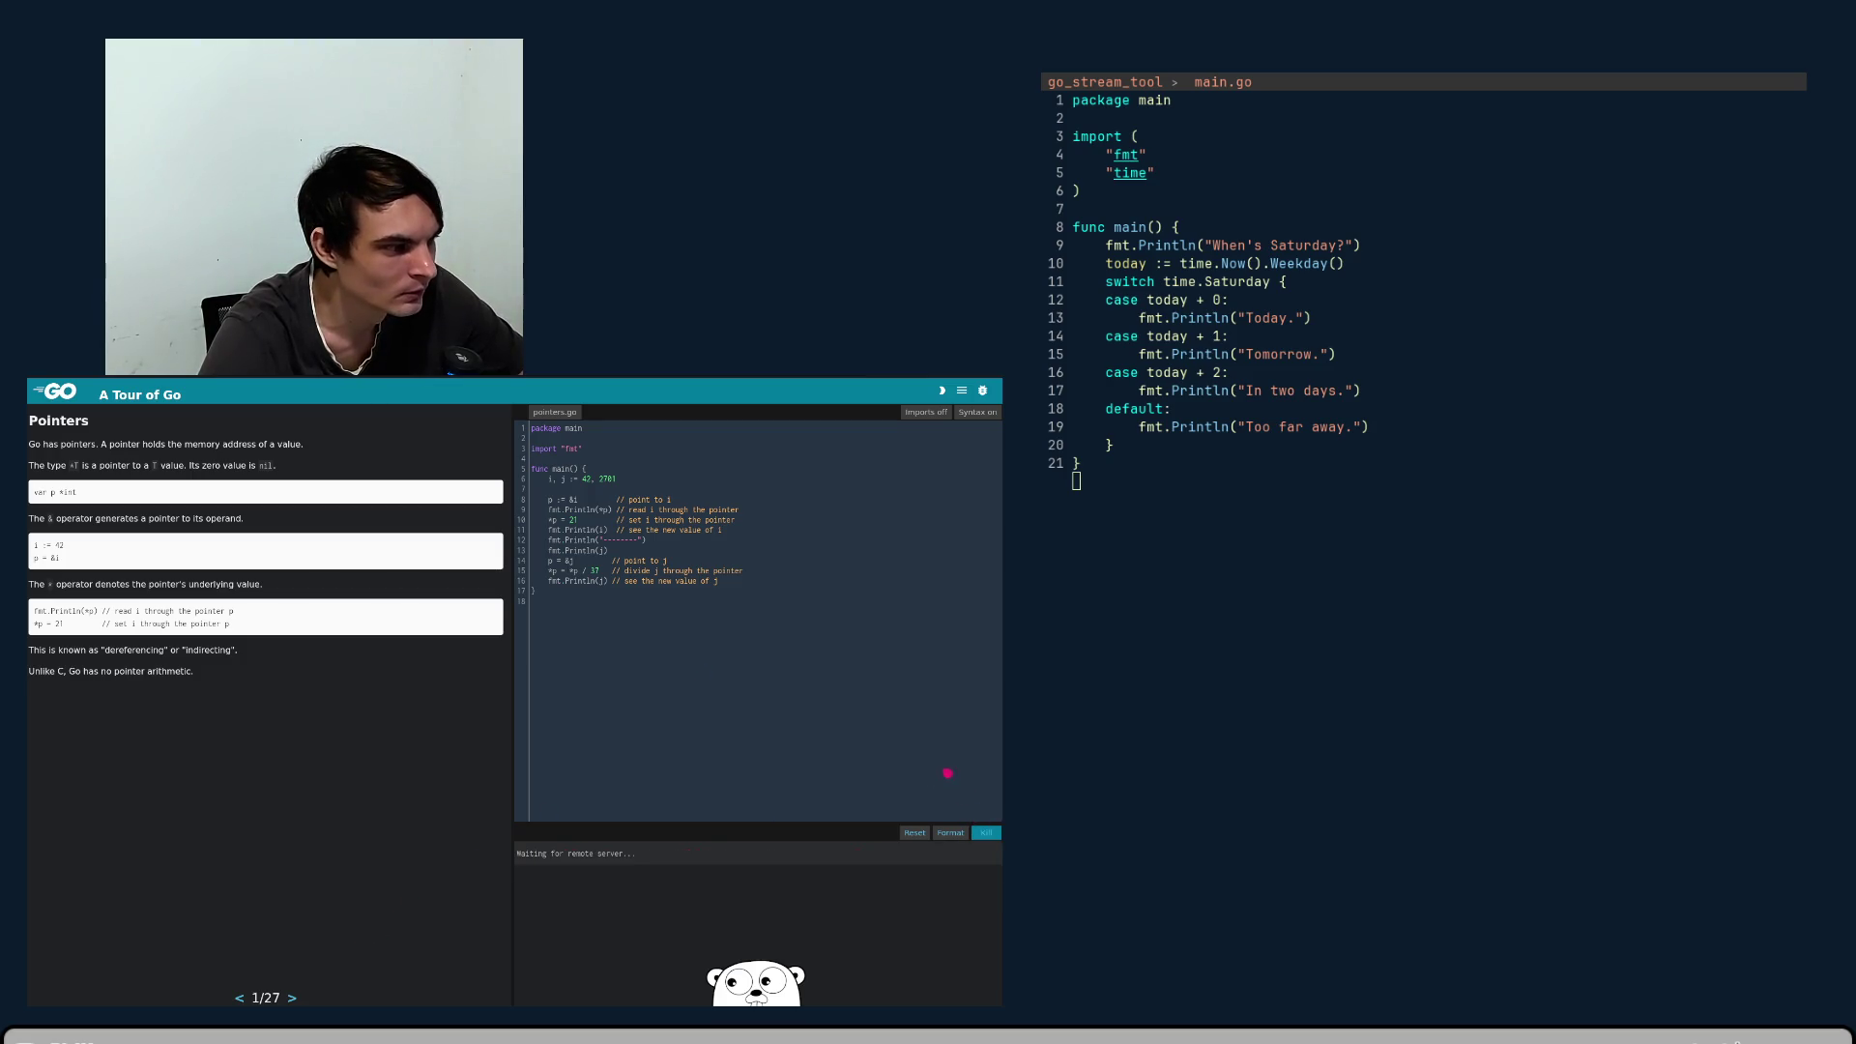
{"action": "left_click", "coordinate": [951, 833]}
{"action": "left_click", "coordinate": [986, 832]}
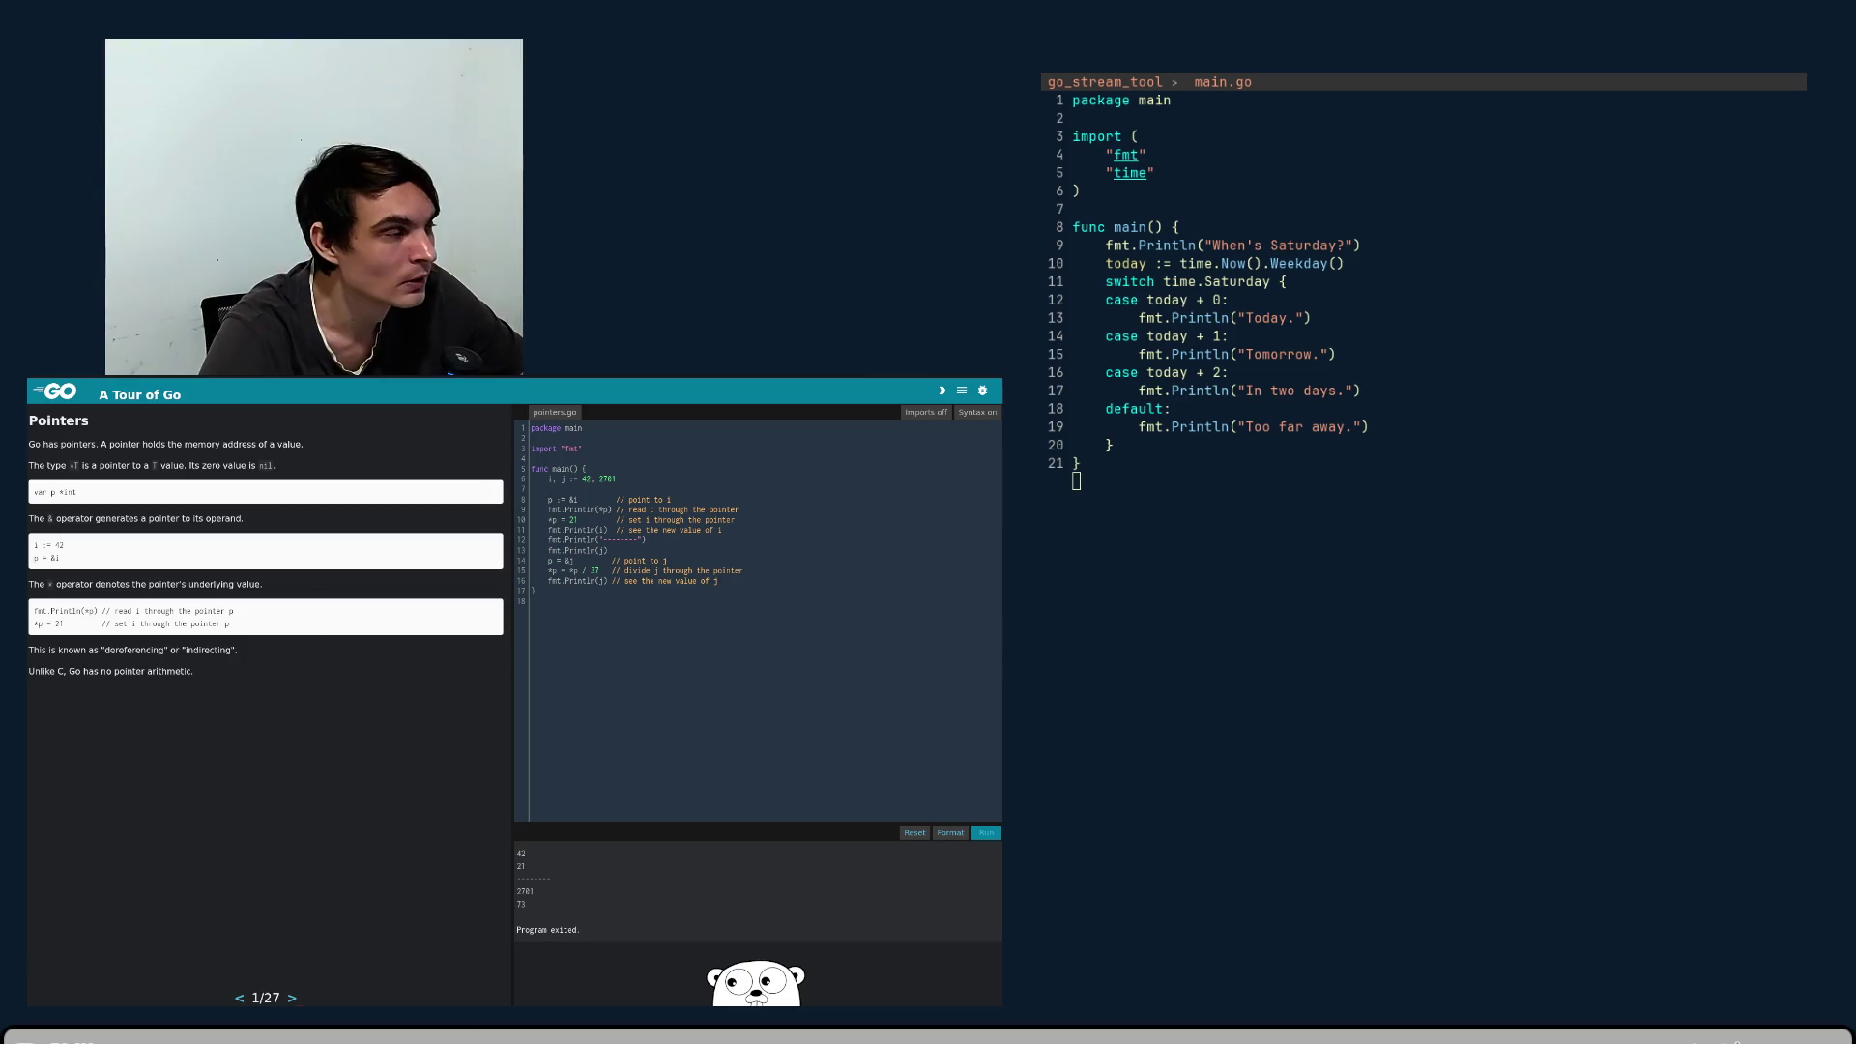
{"action": "left_click", "coordinate": [291, 998]}
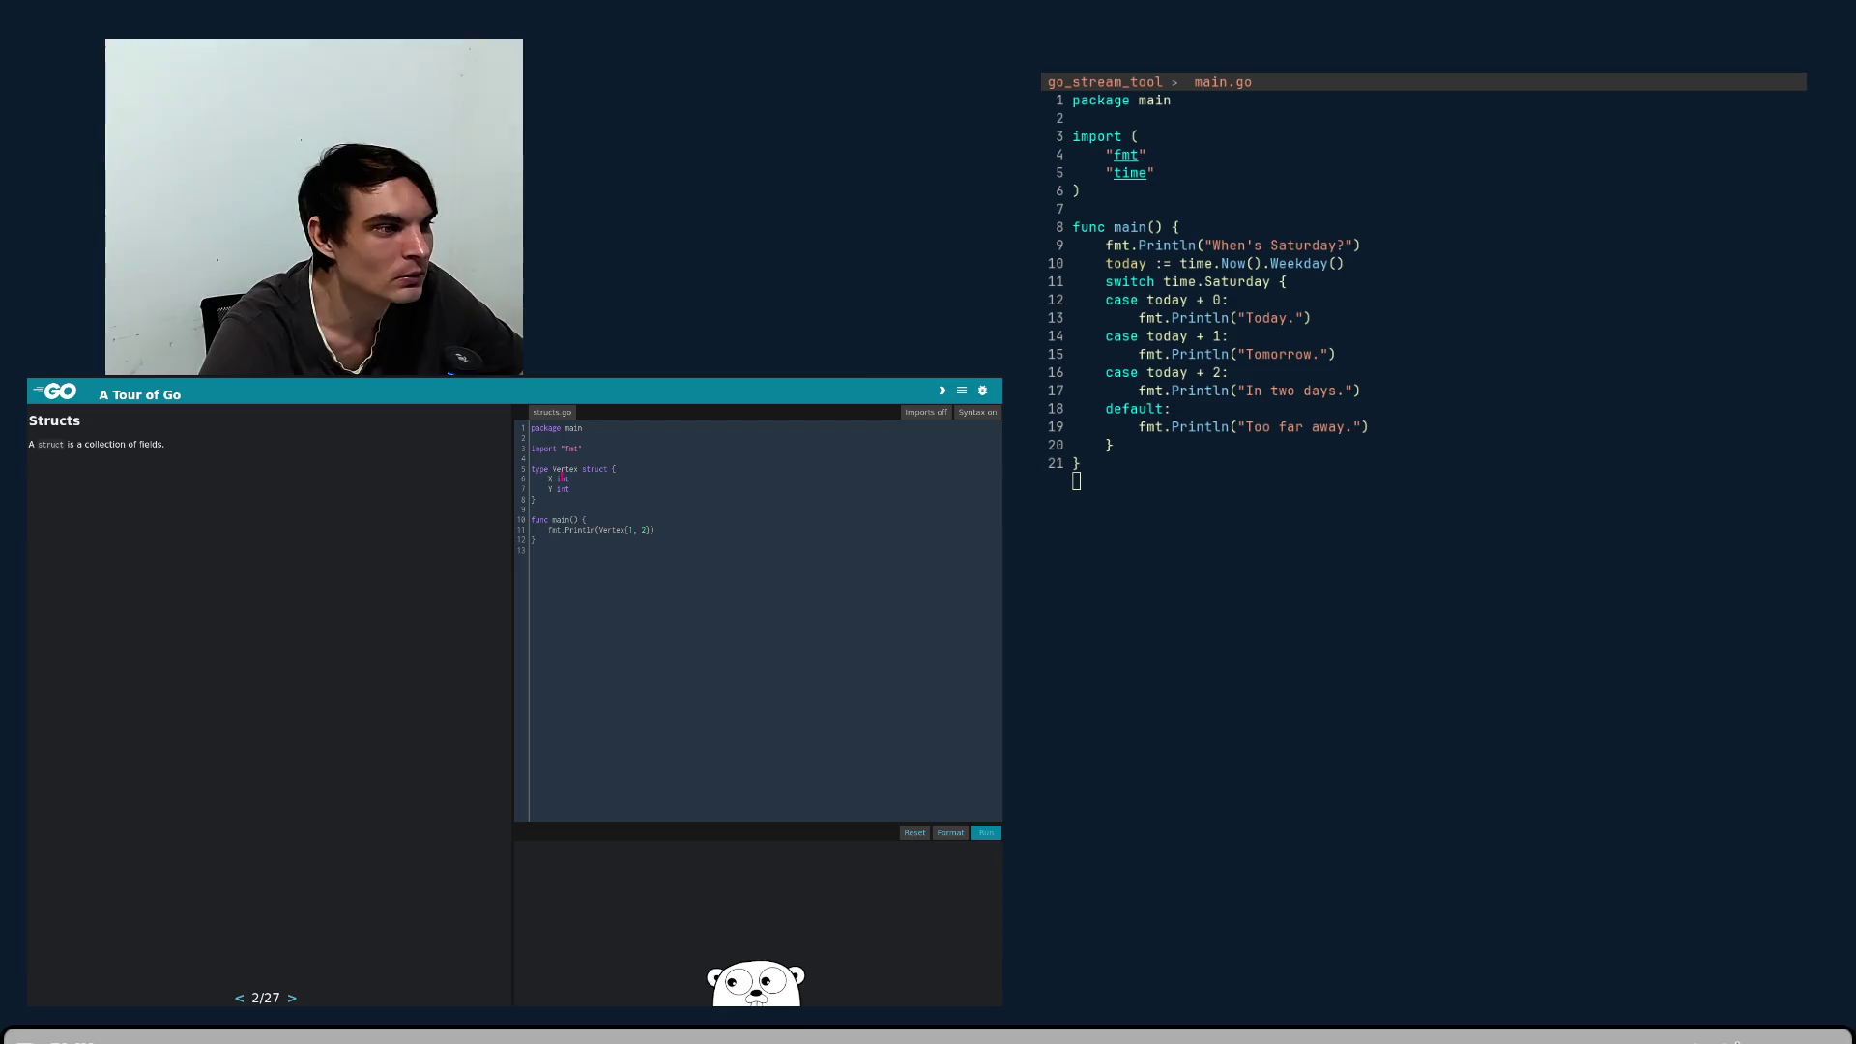
- Run the Vertex struct example to print {1 2}, then go to Struct Fields, page 3/27
{"action": "left_click", "coordinate": [576, 489]}
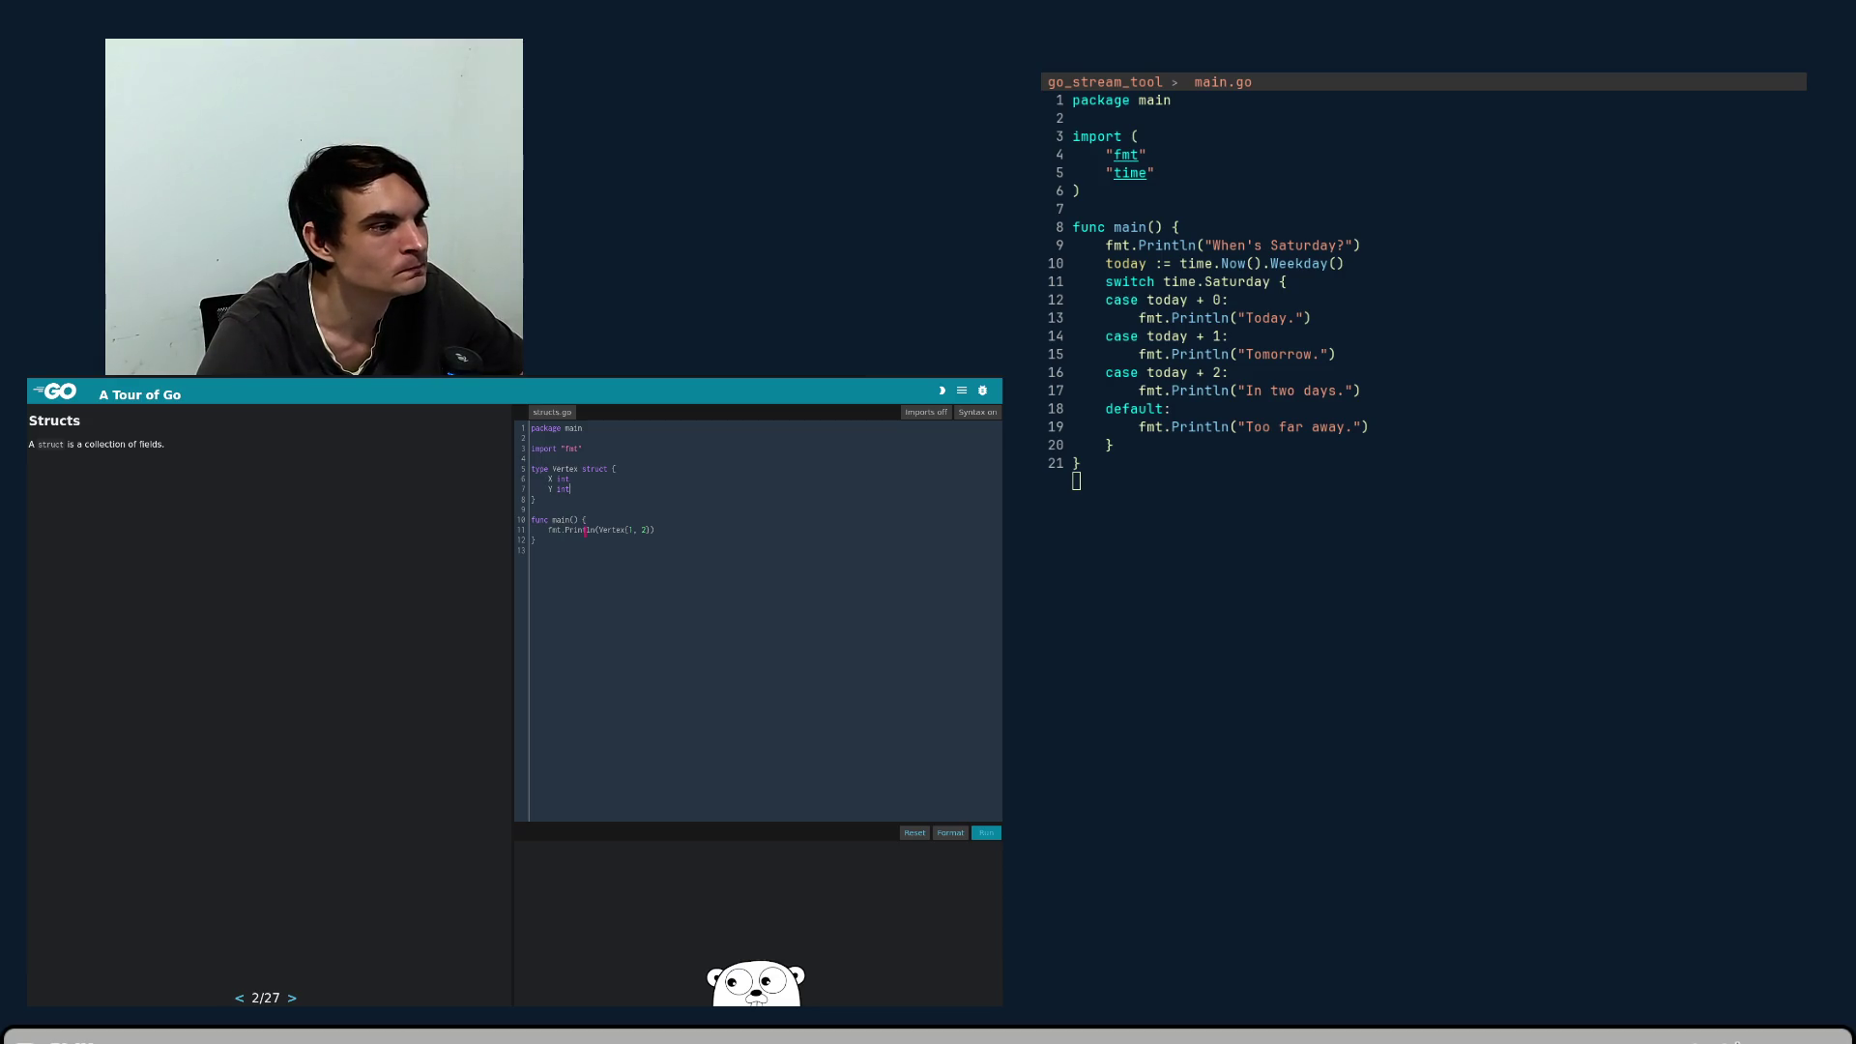
{"action": "left_click", "coordinate": [626, 603]}
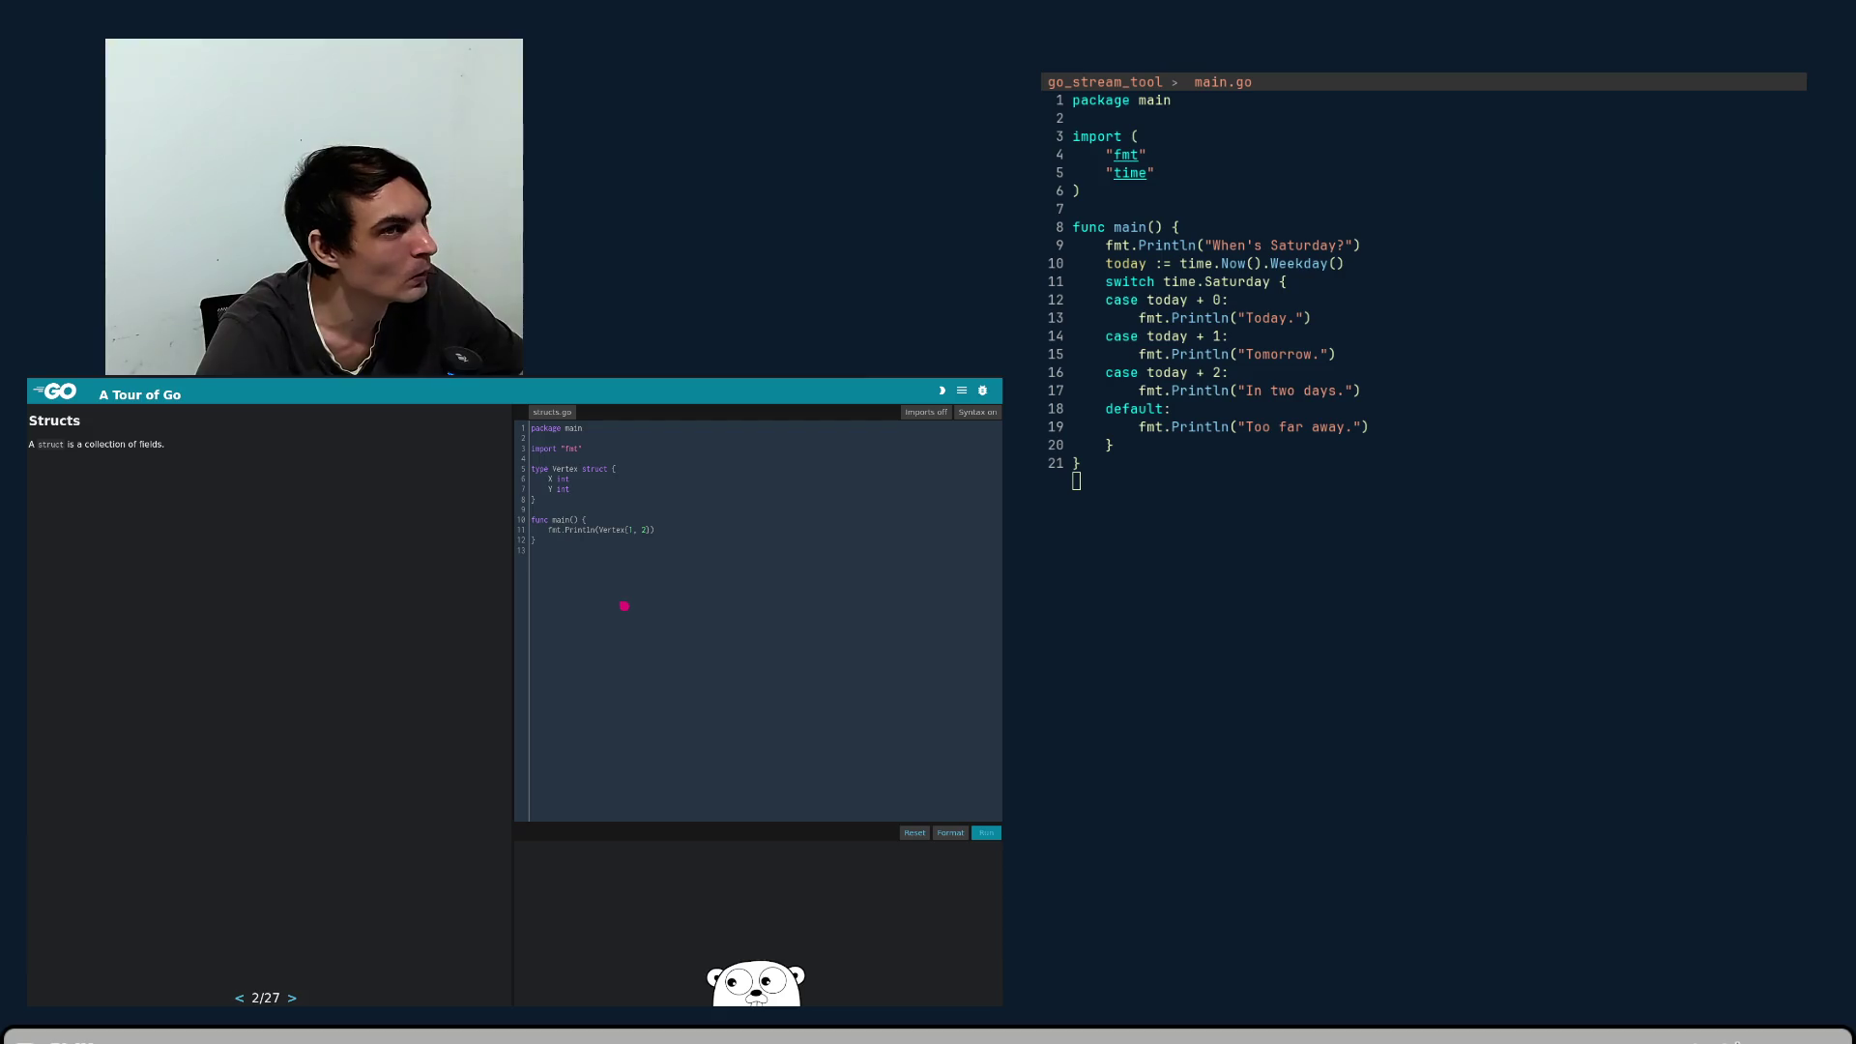
{"action": "left_click", "coordinate": [986, 833]}
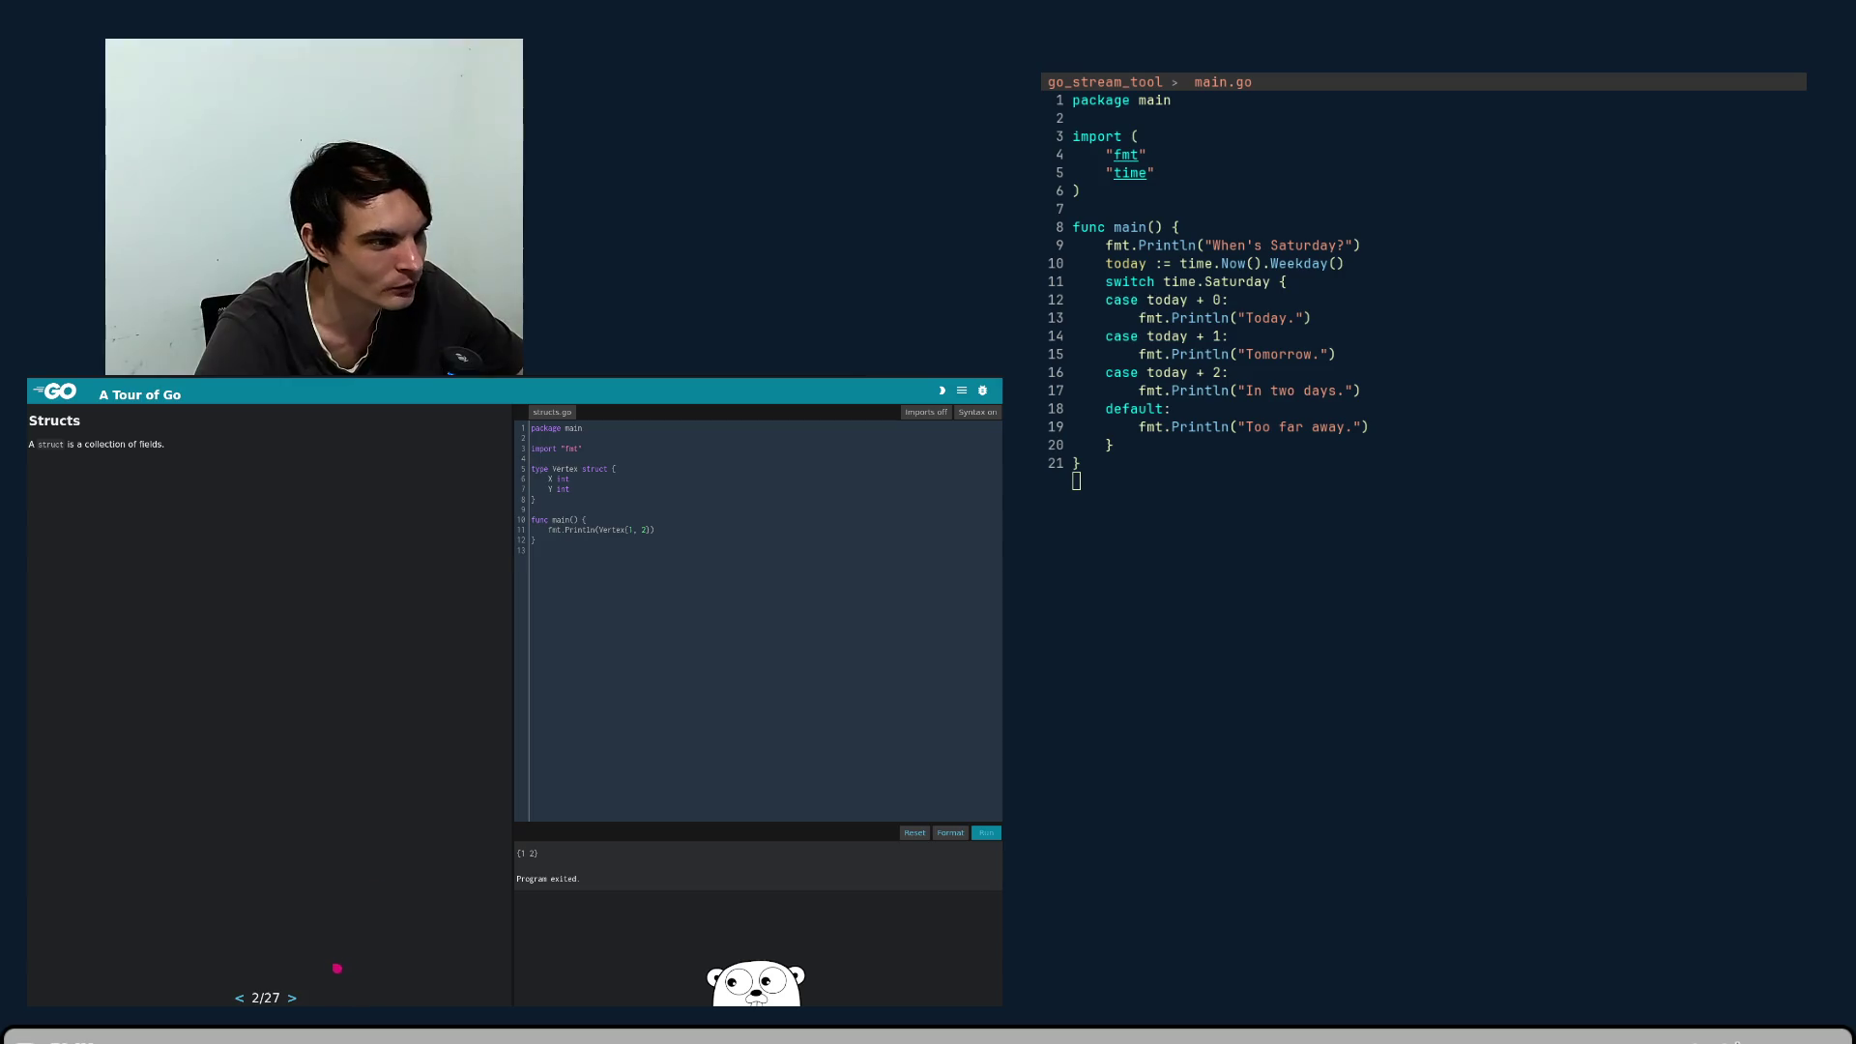
{"action": "left_click", "coordinate": [292, 999]}
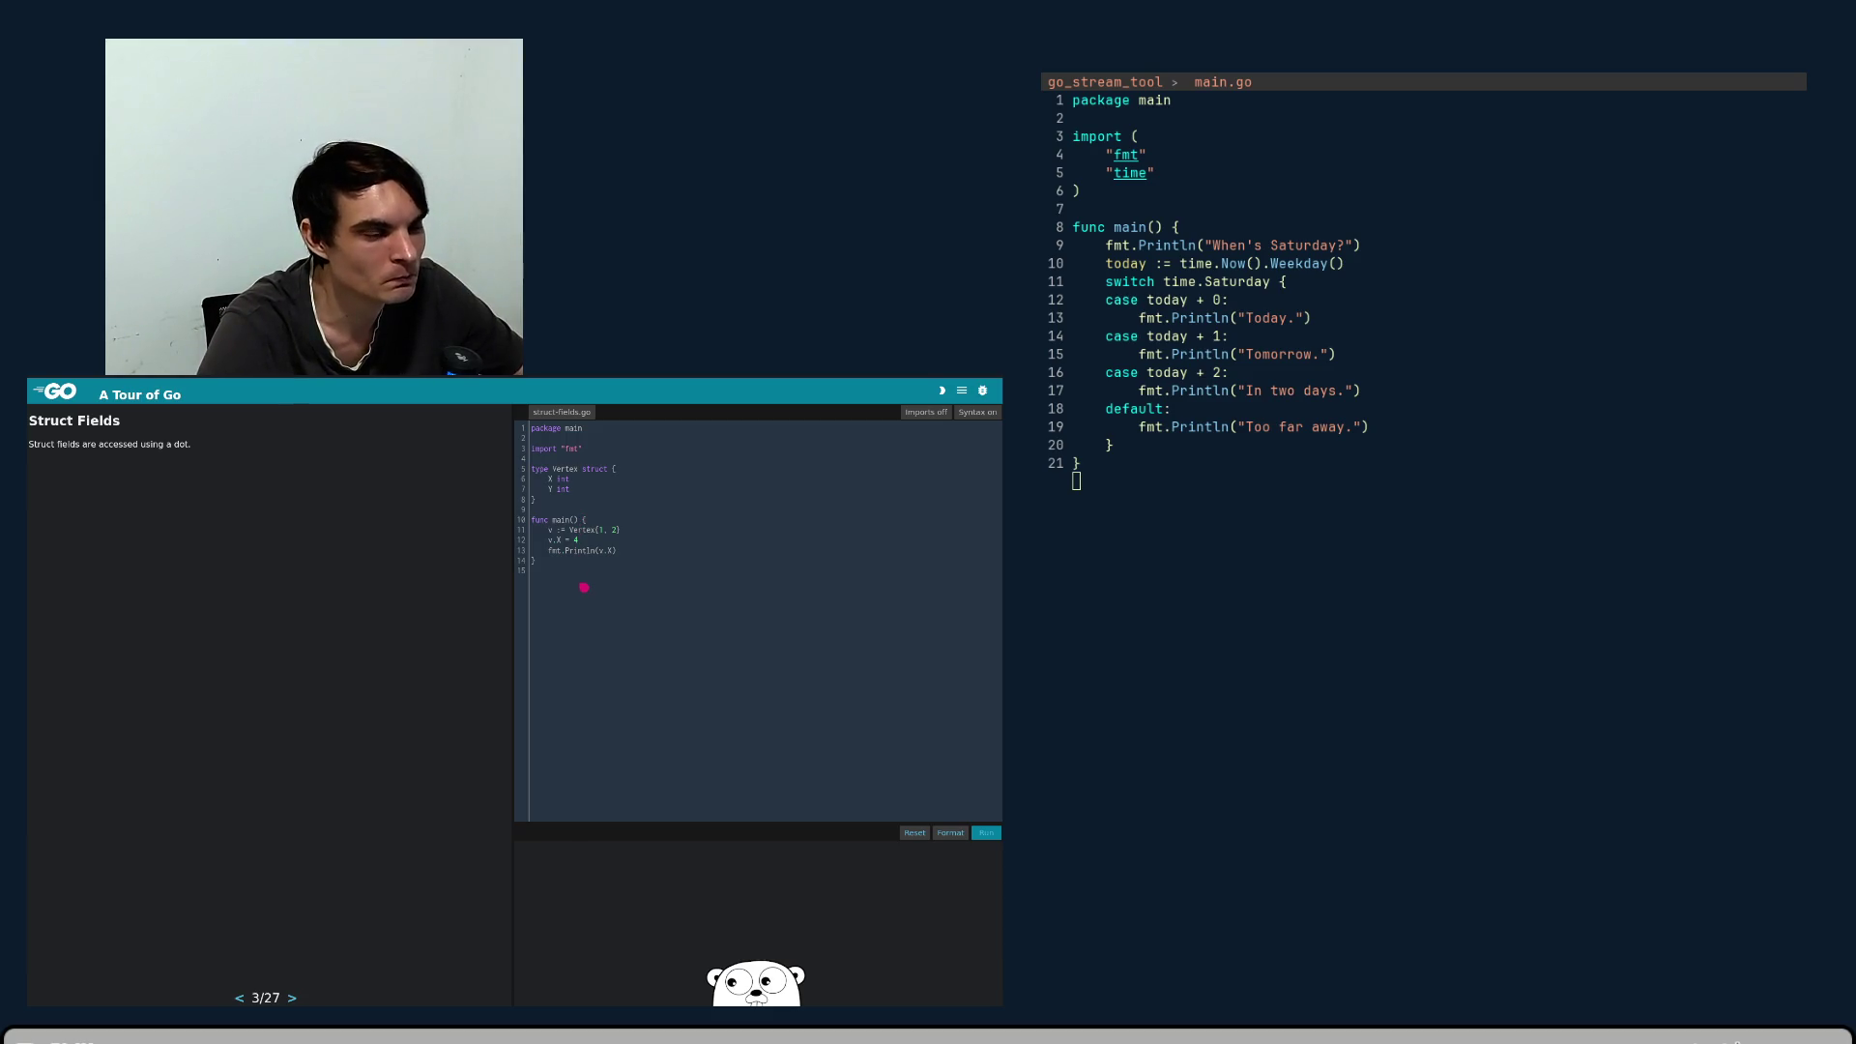
- Delete the .X from fmt.Println(v.X) so it prints v, then run the program
{"action": "left_click", "coordinate": [543, 538]}
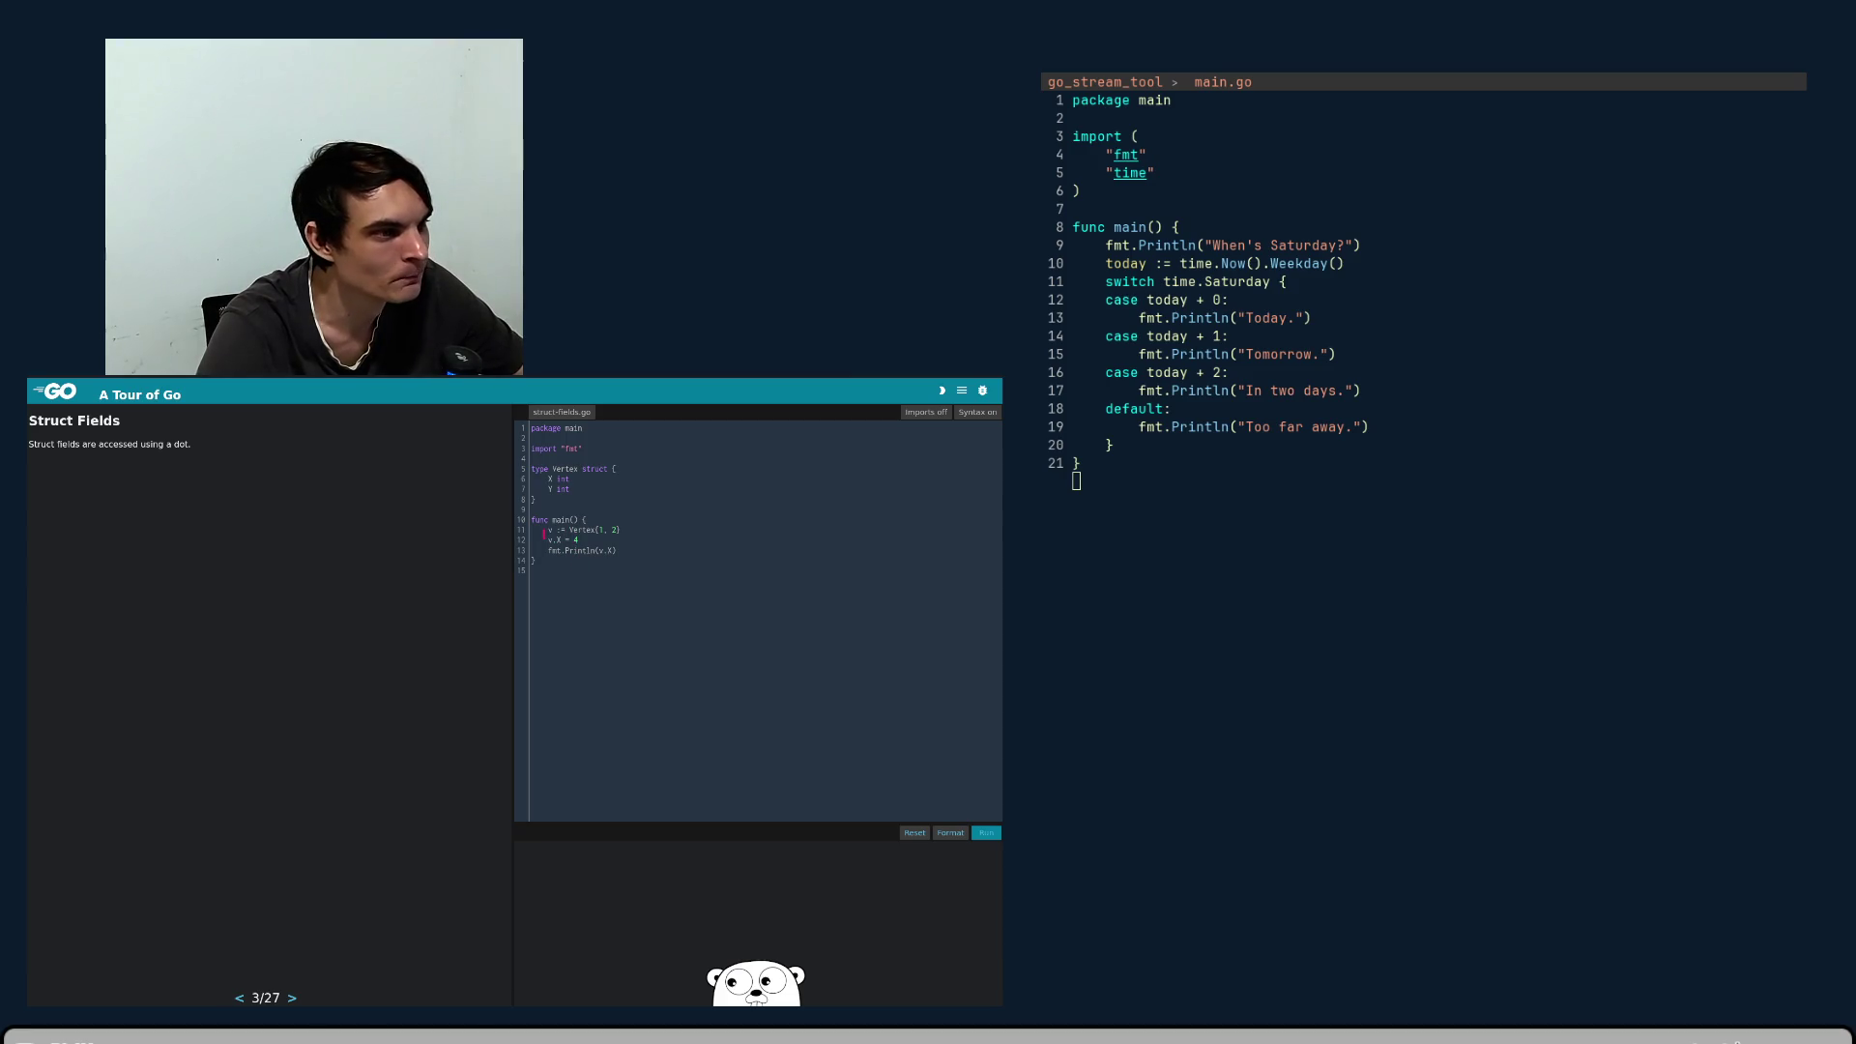
{"action": "left_click_drag", "start_coordinate": [569, 529], "coordinate": [612, 530]}
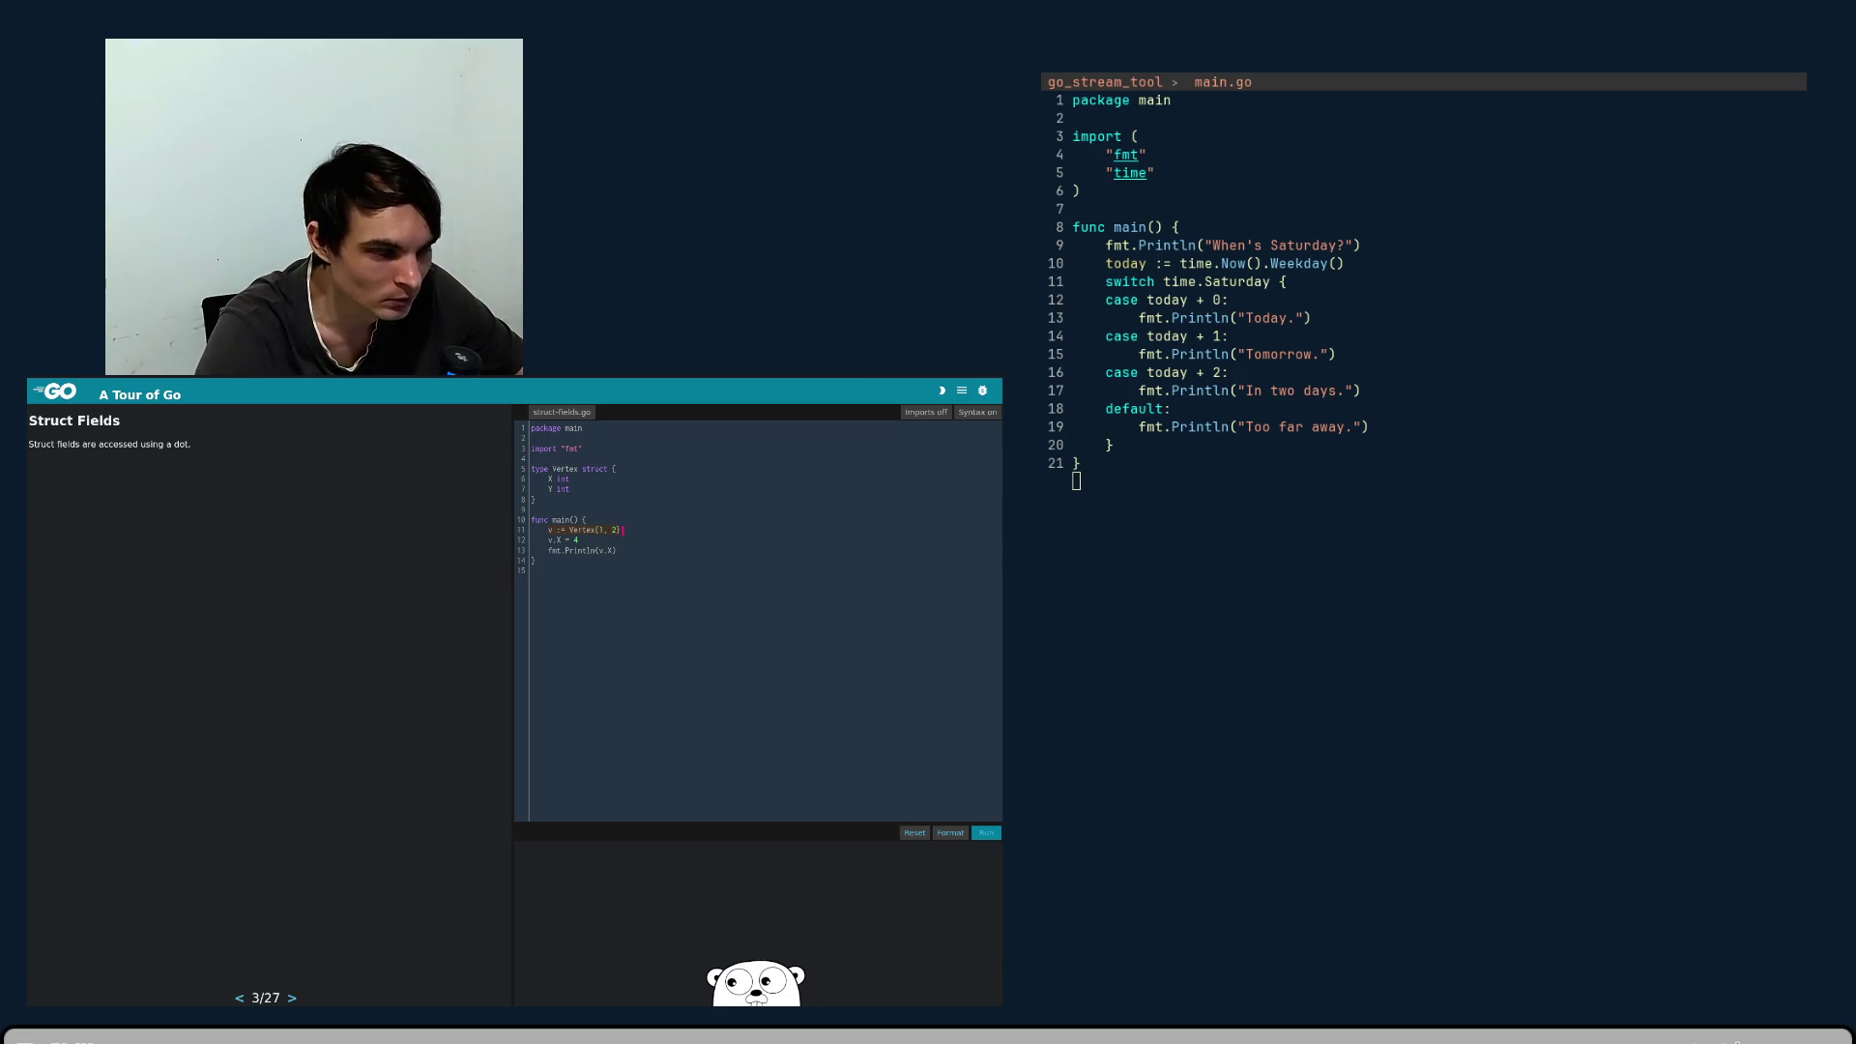
{"action": "left_click", "coordinate": [569, 540]}
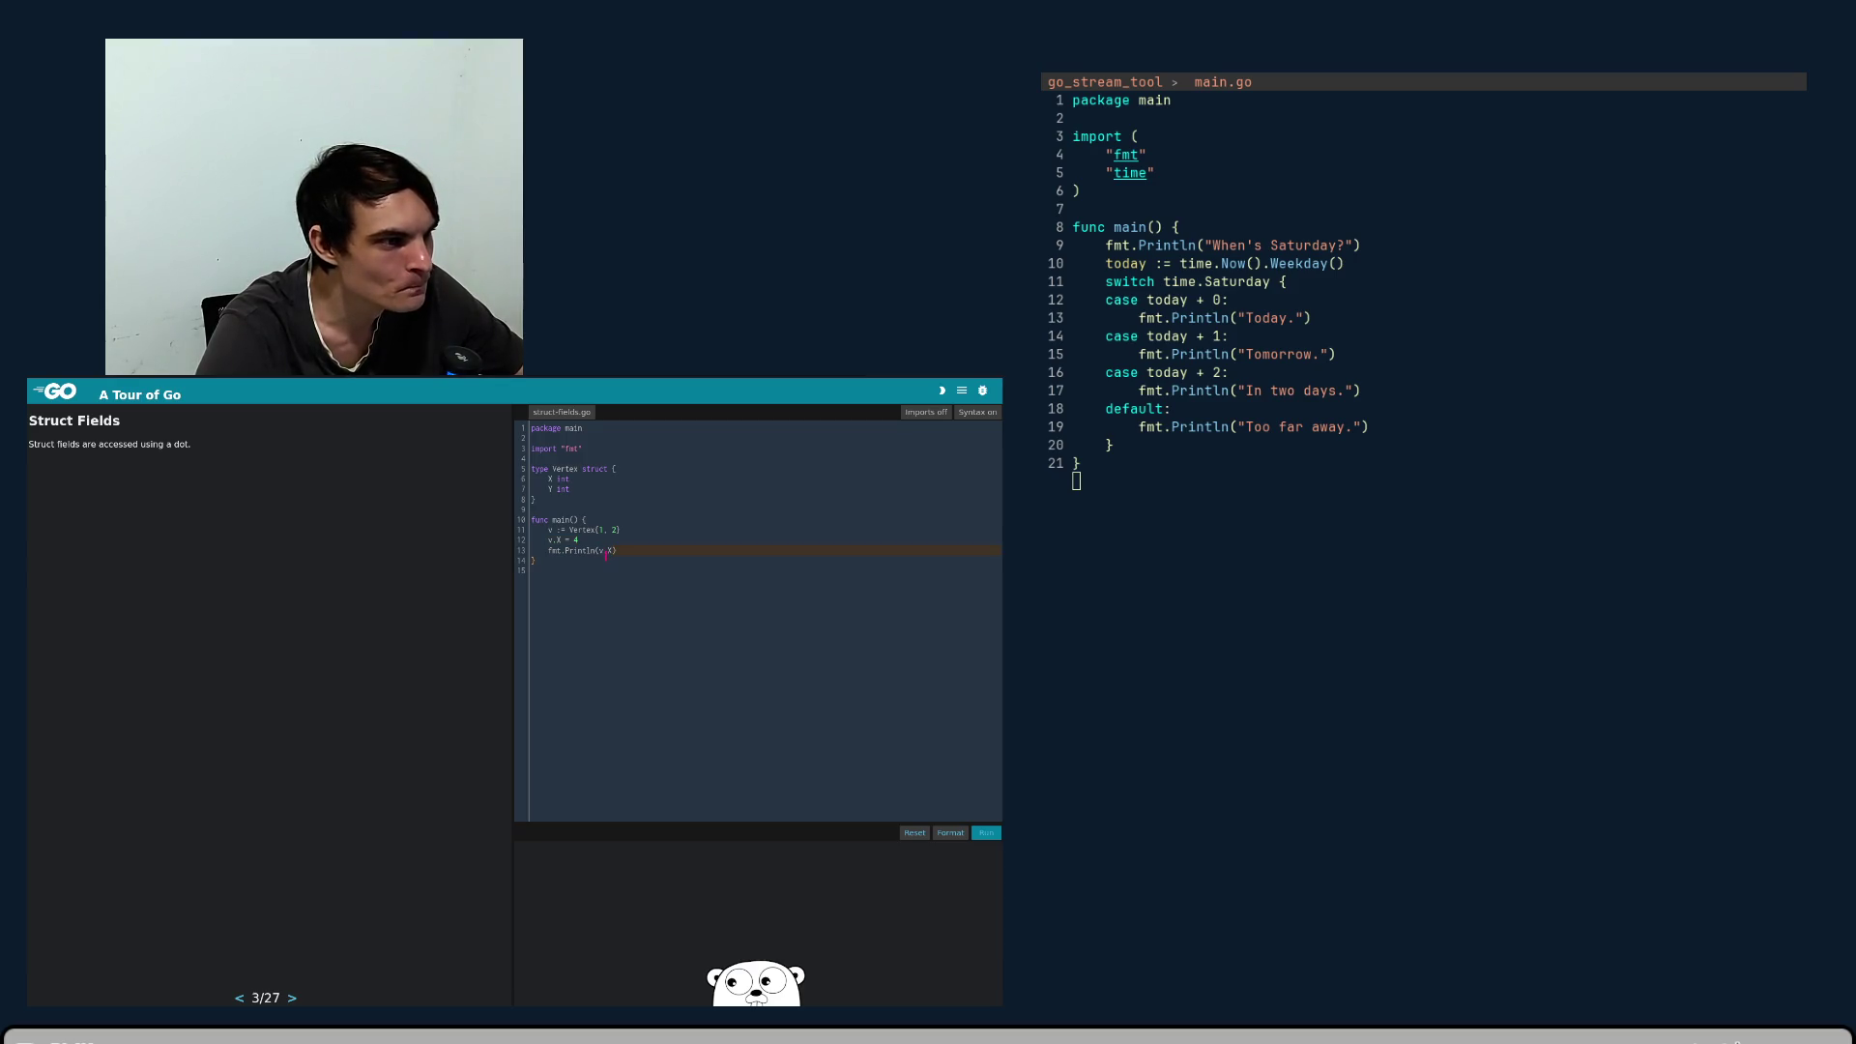
{"action": "key", "text": "Delete"}
{"action": "key", "text": "Delete"}
{"action": "key", "text": "Delete"}
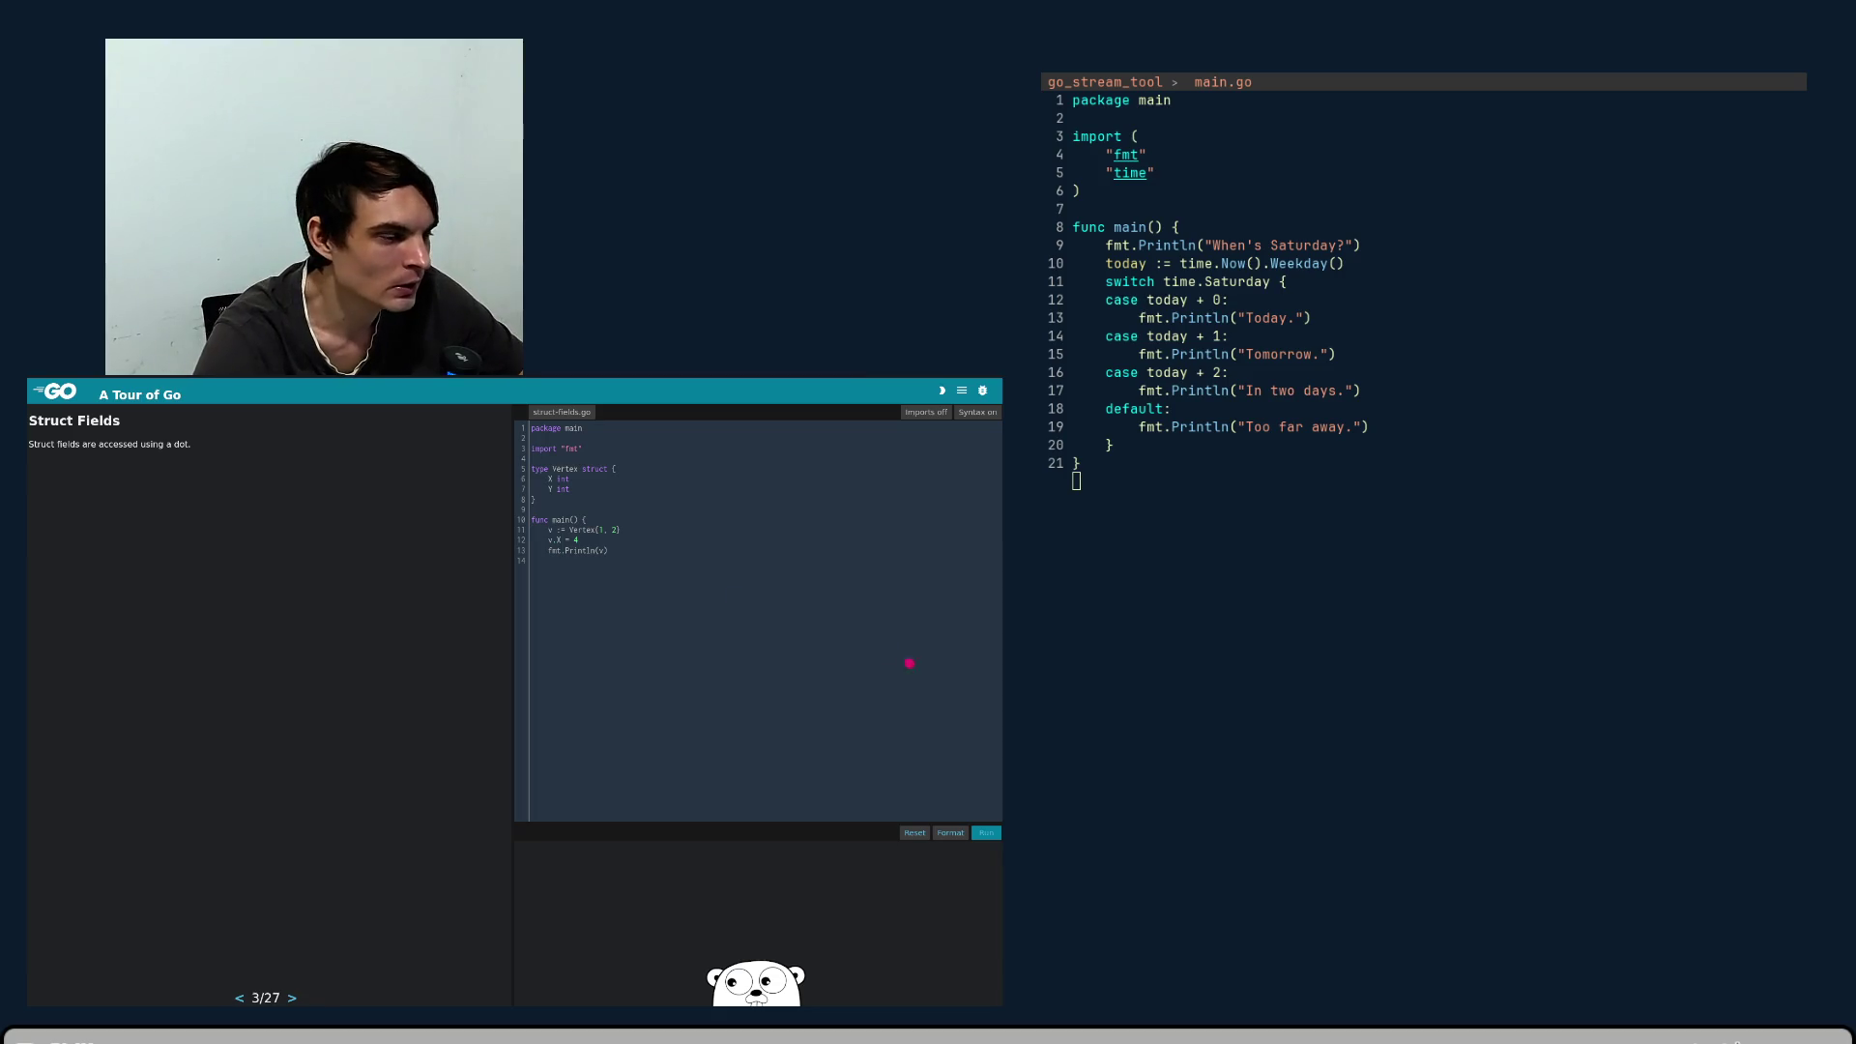
{"action": "left_click", "coordinate": [984, 834]}
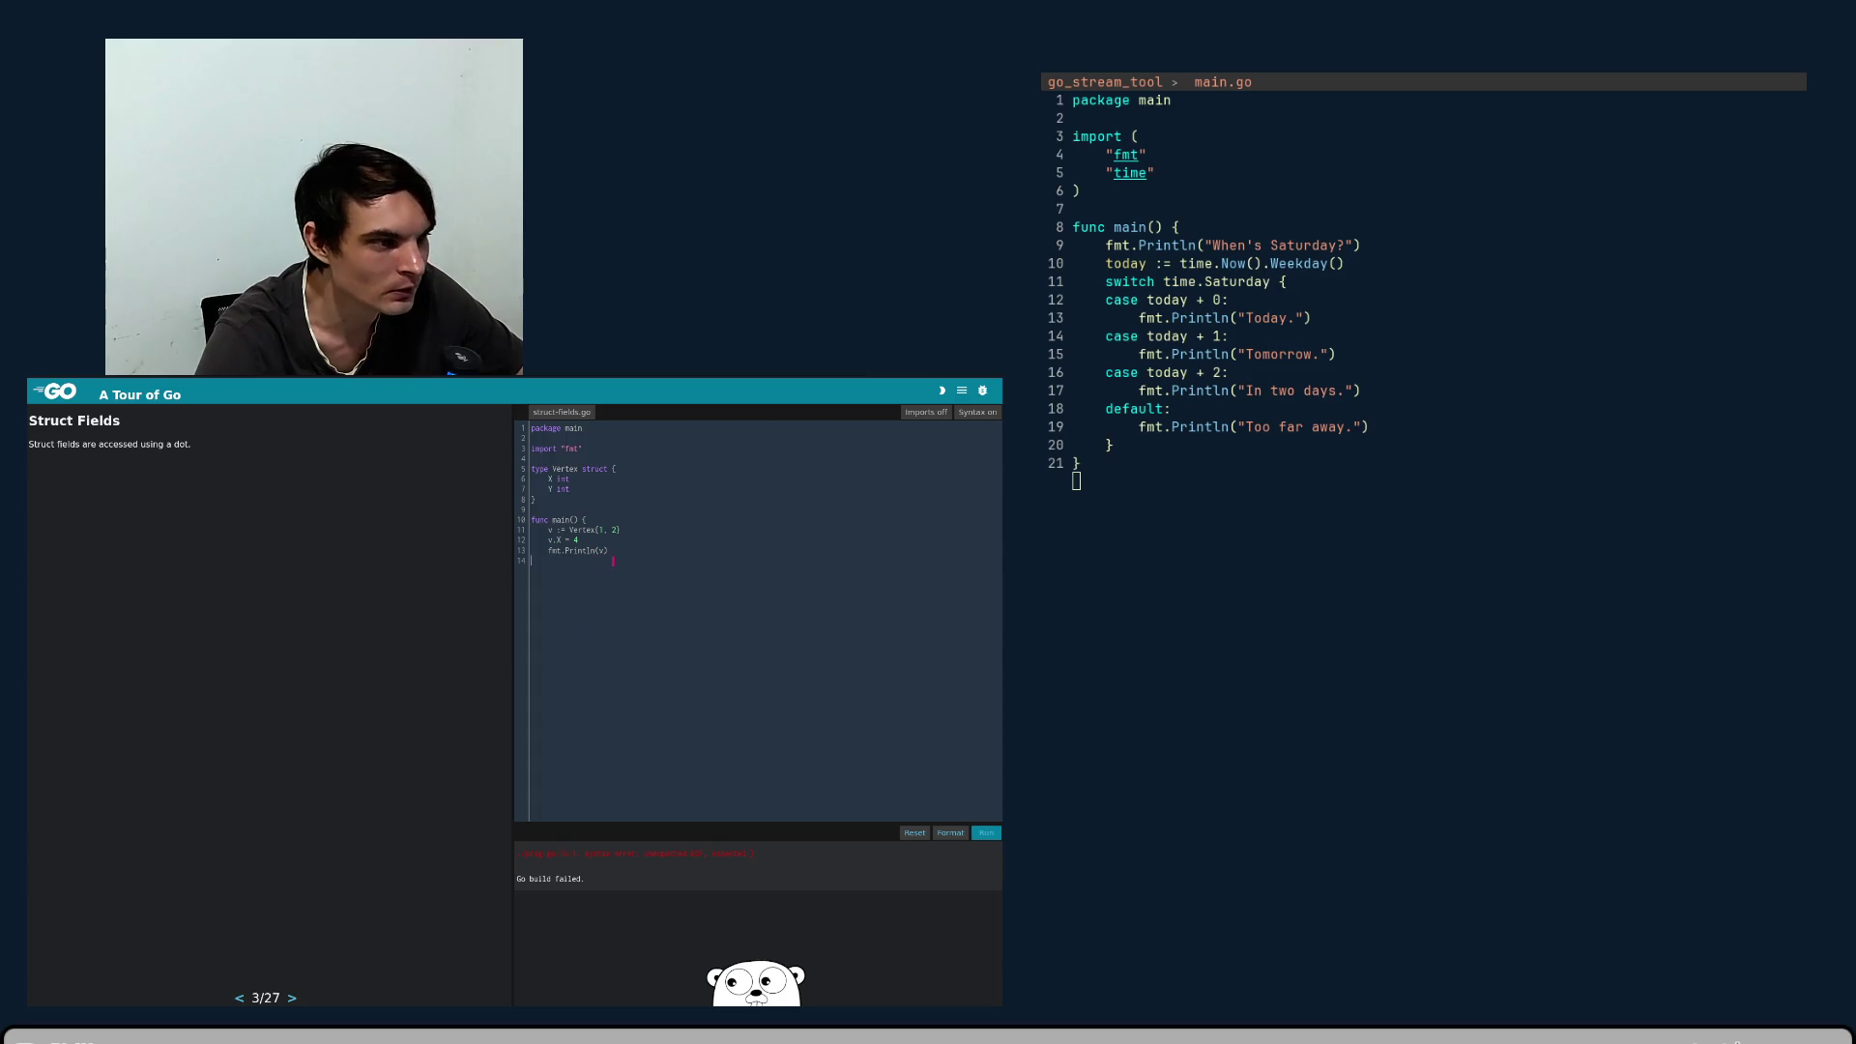
- Switch the Println argument between v.X and v, running the program after each change
{"action": "type", "text": ".X"}
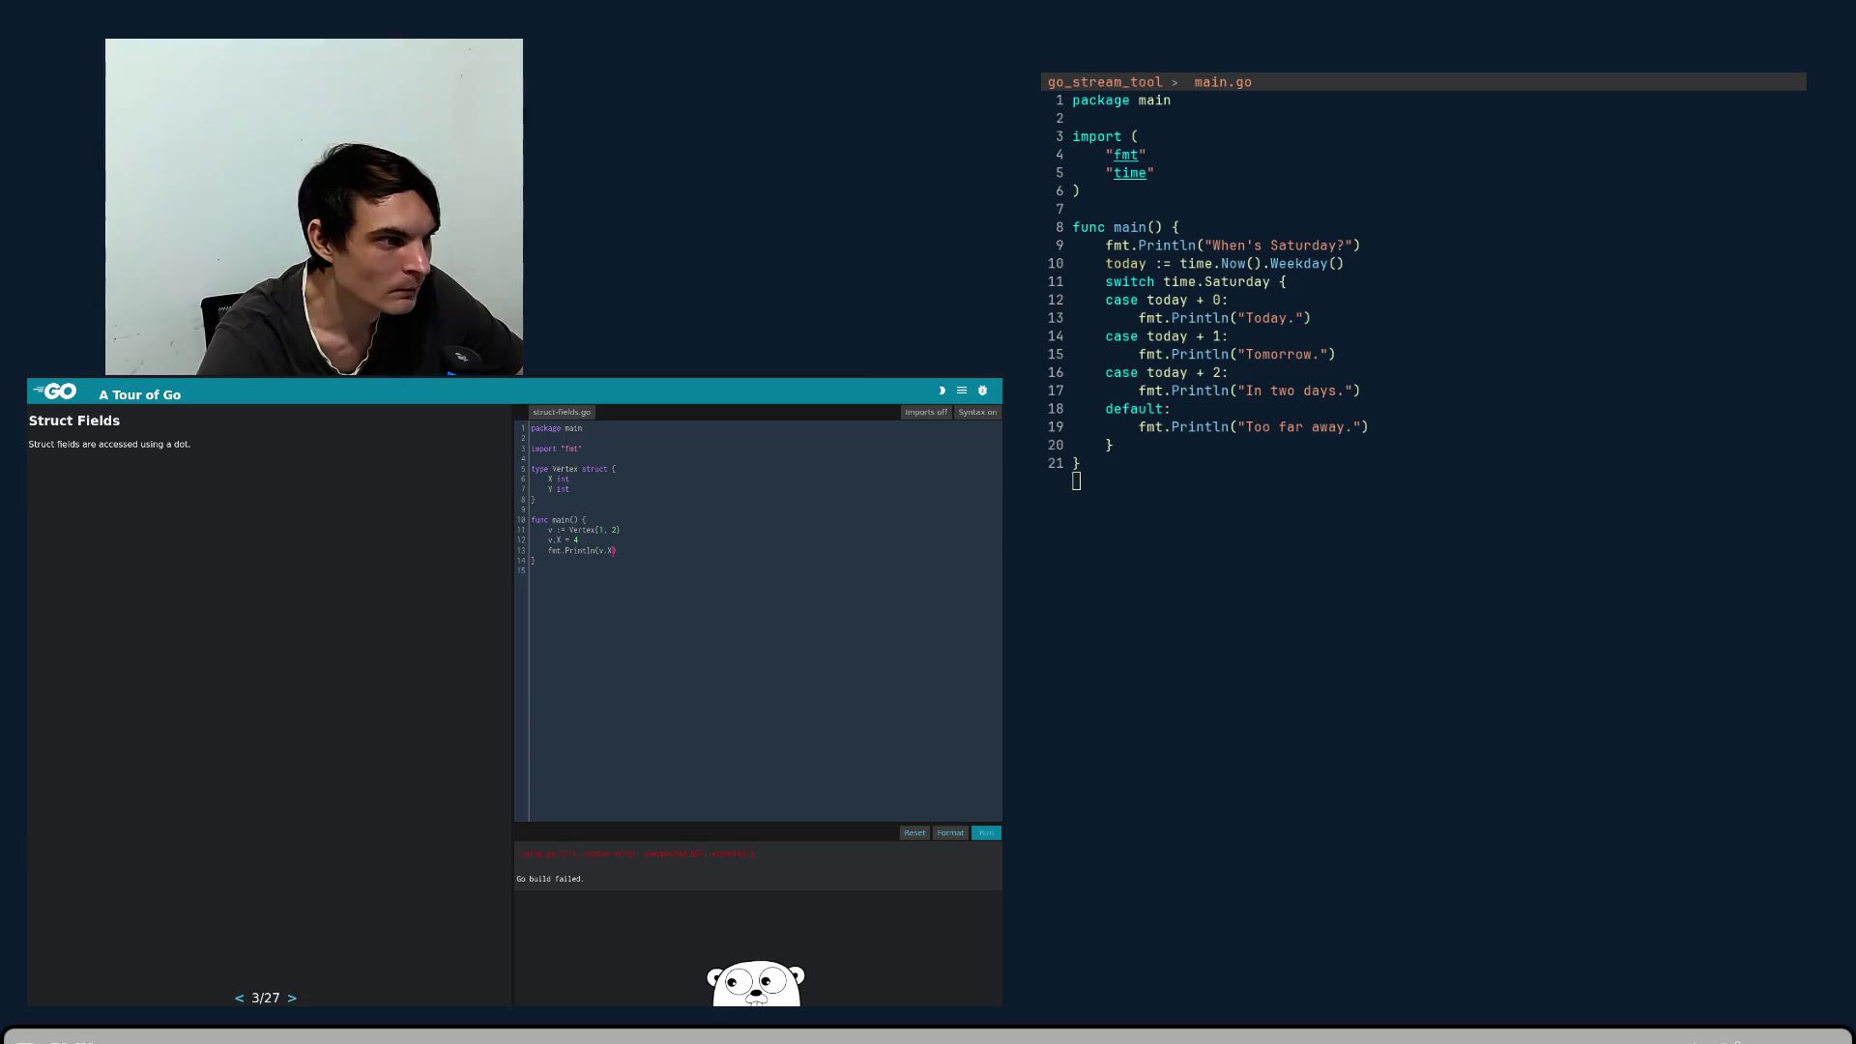
{"action": "key", "text": "BackSpace"}
{"action": "key", "text": "BackSpace"}
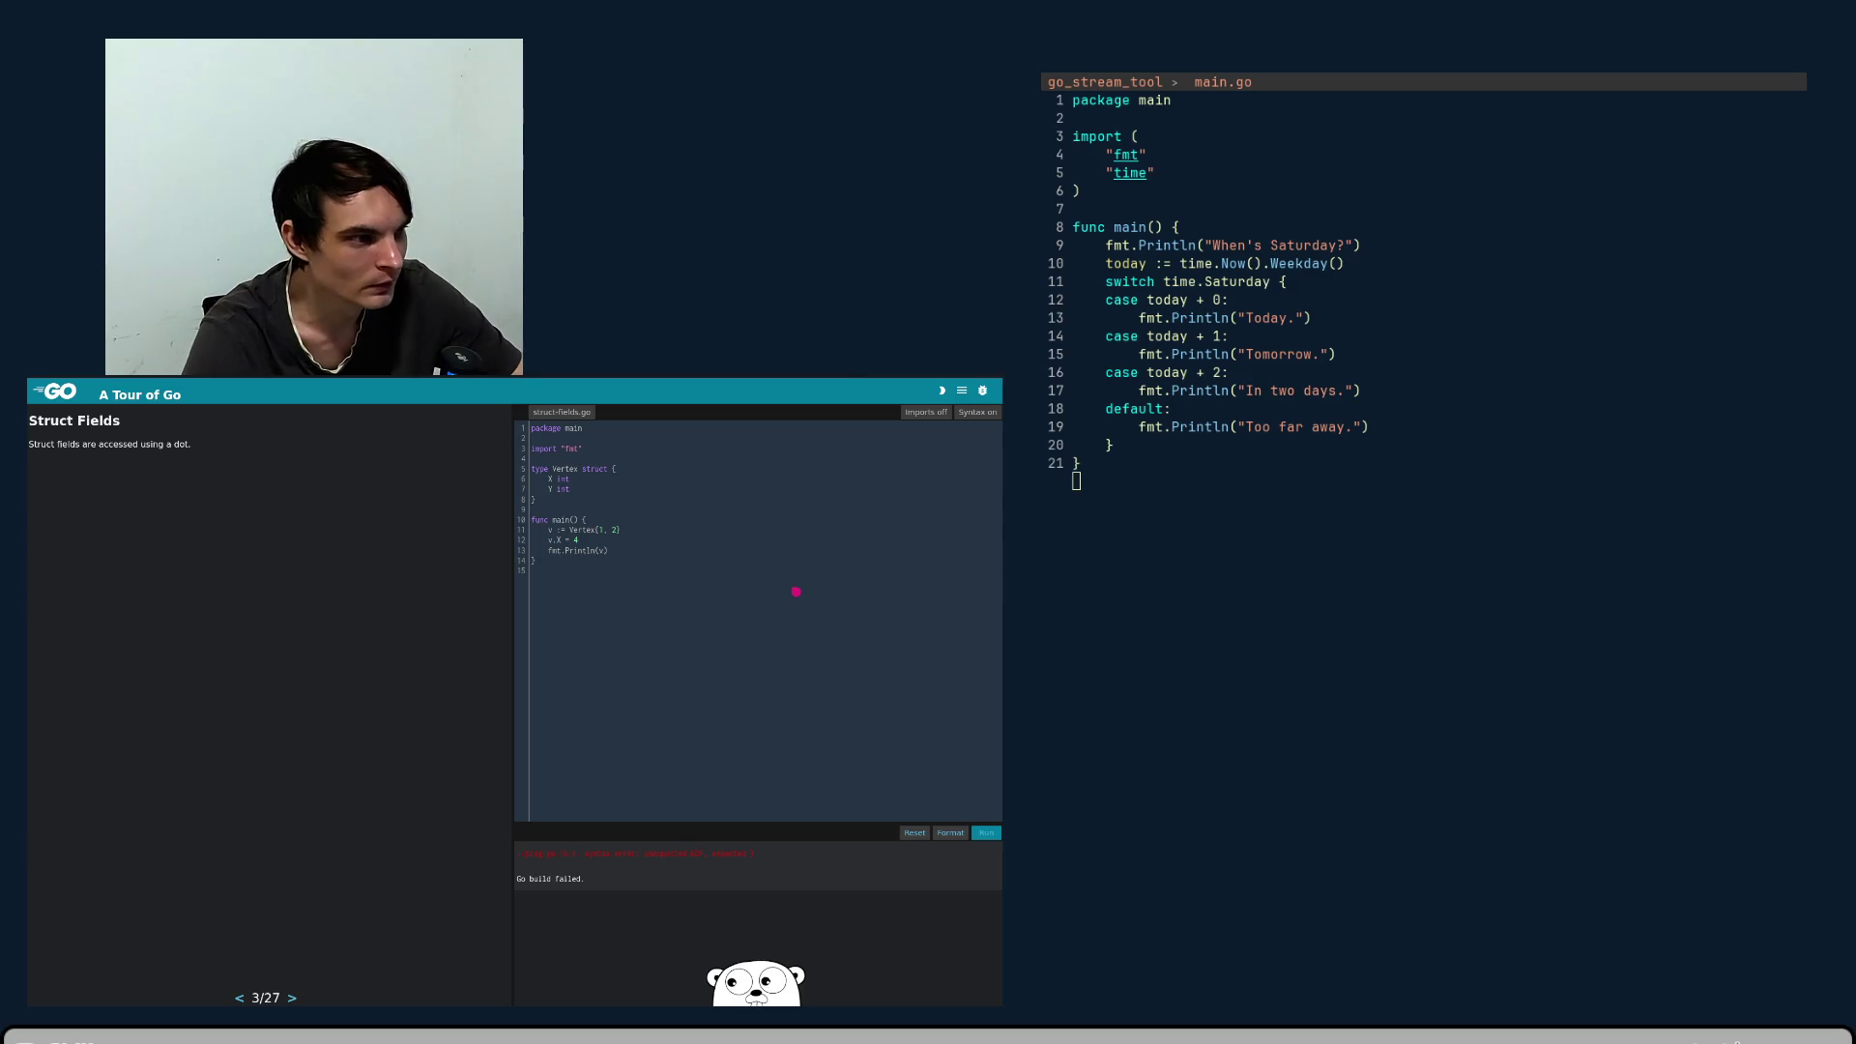
{"action": "left_click", "coordinate": [988, 832]}
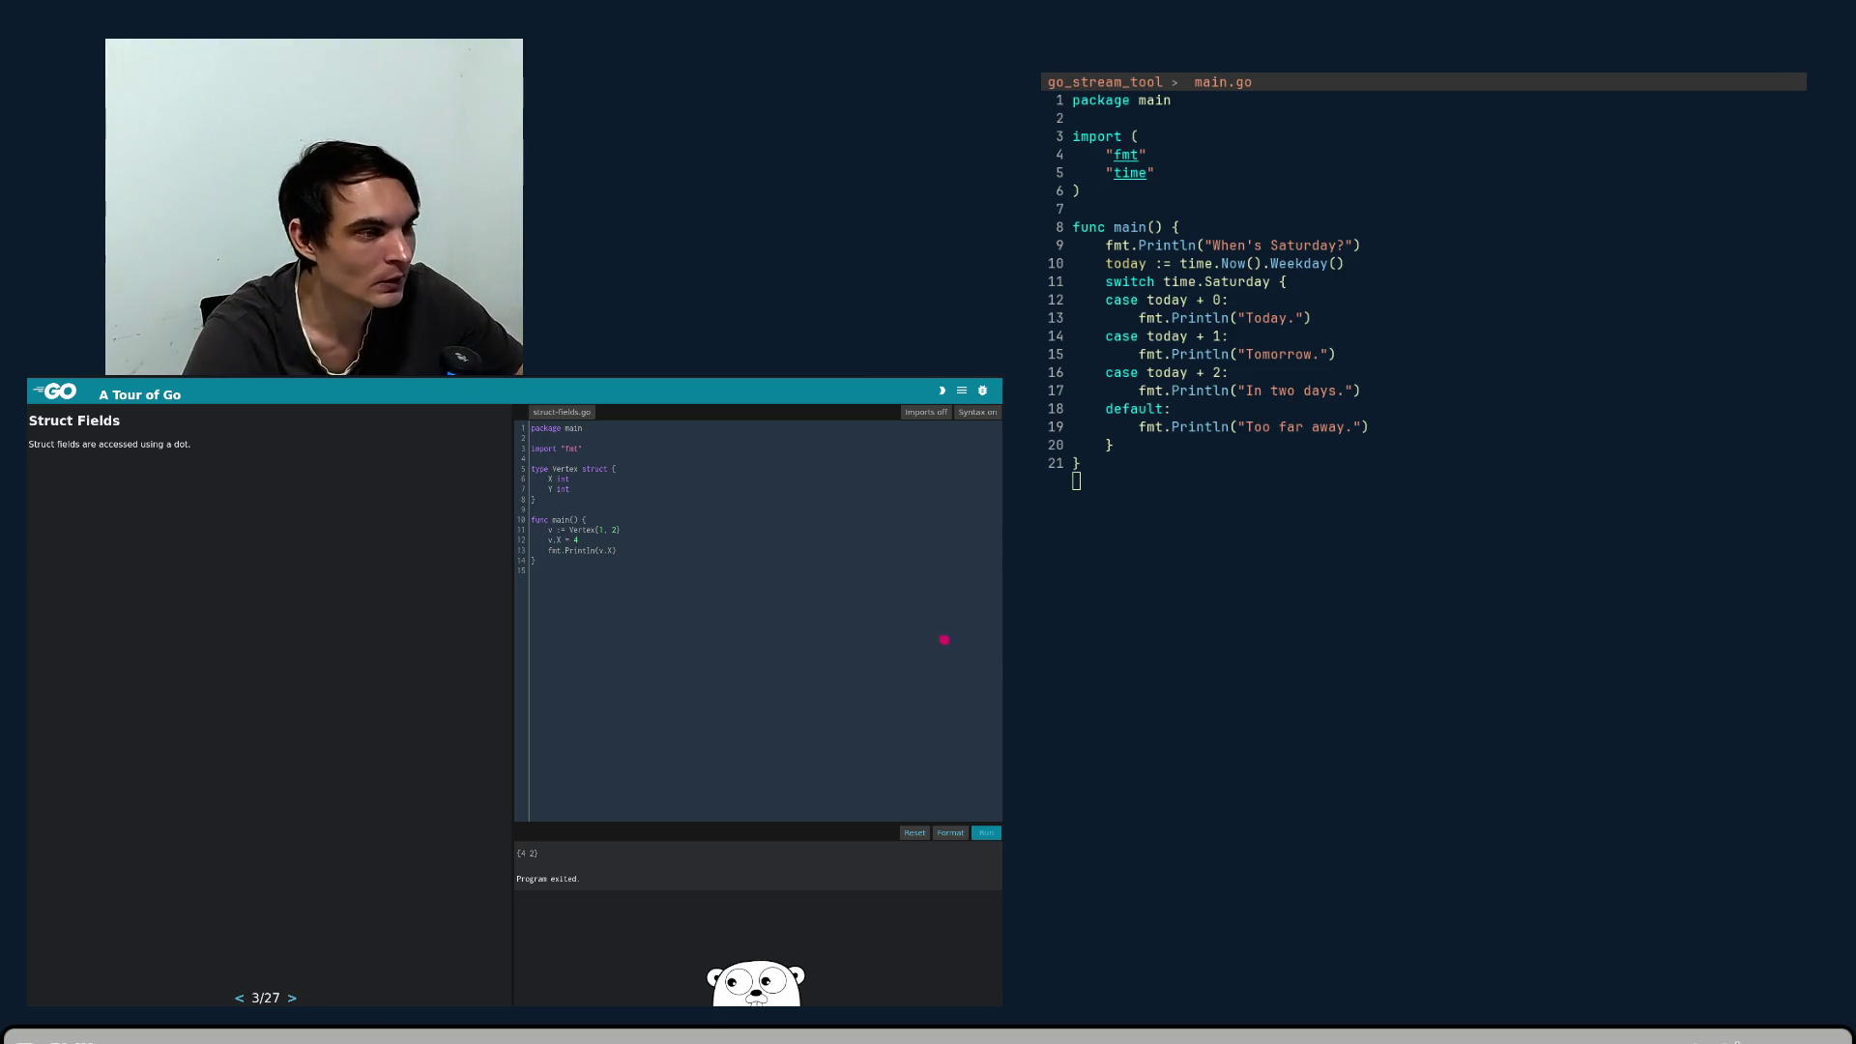
{"action": "left_click", "coordinate": [987, 836]}
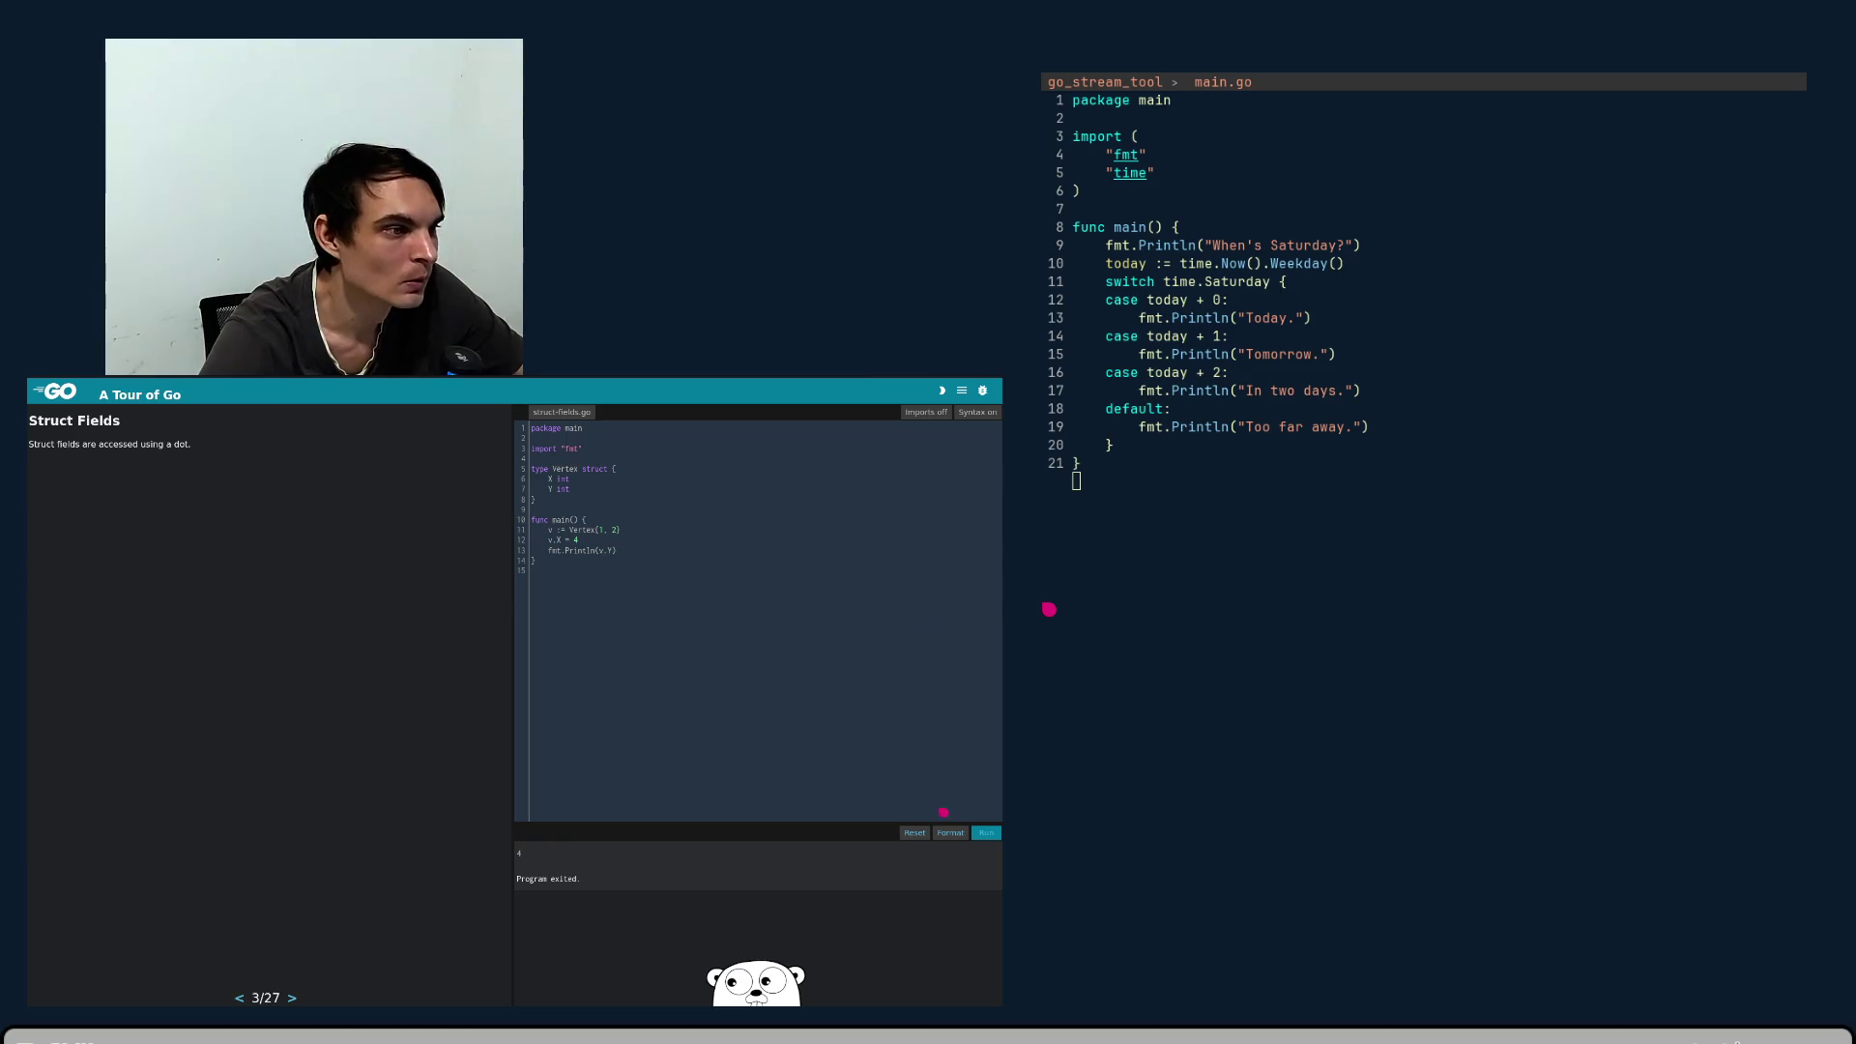
- Run the program printing v.Y, then advance to Pointers to structs, page 4/27
{"action": "left_click", "coordinate": [976, 833]}
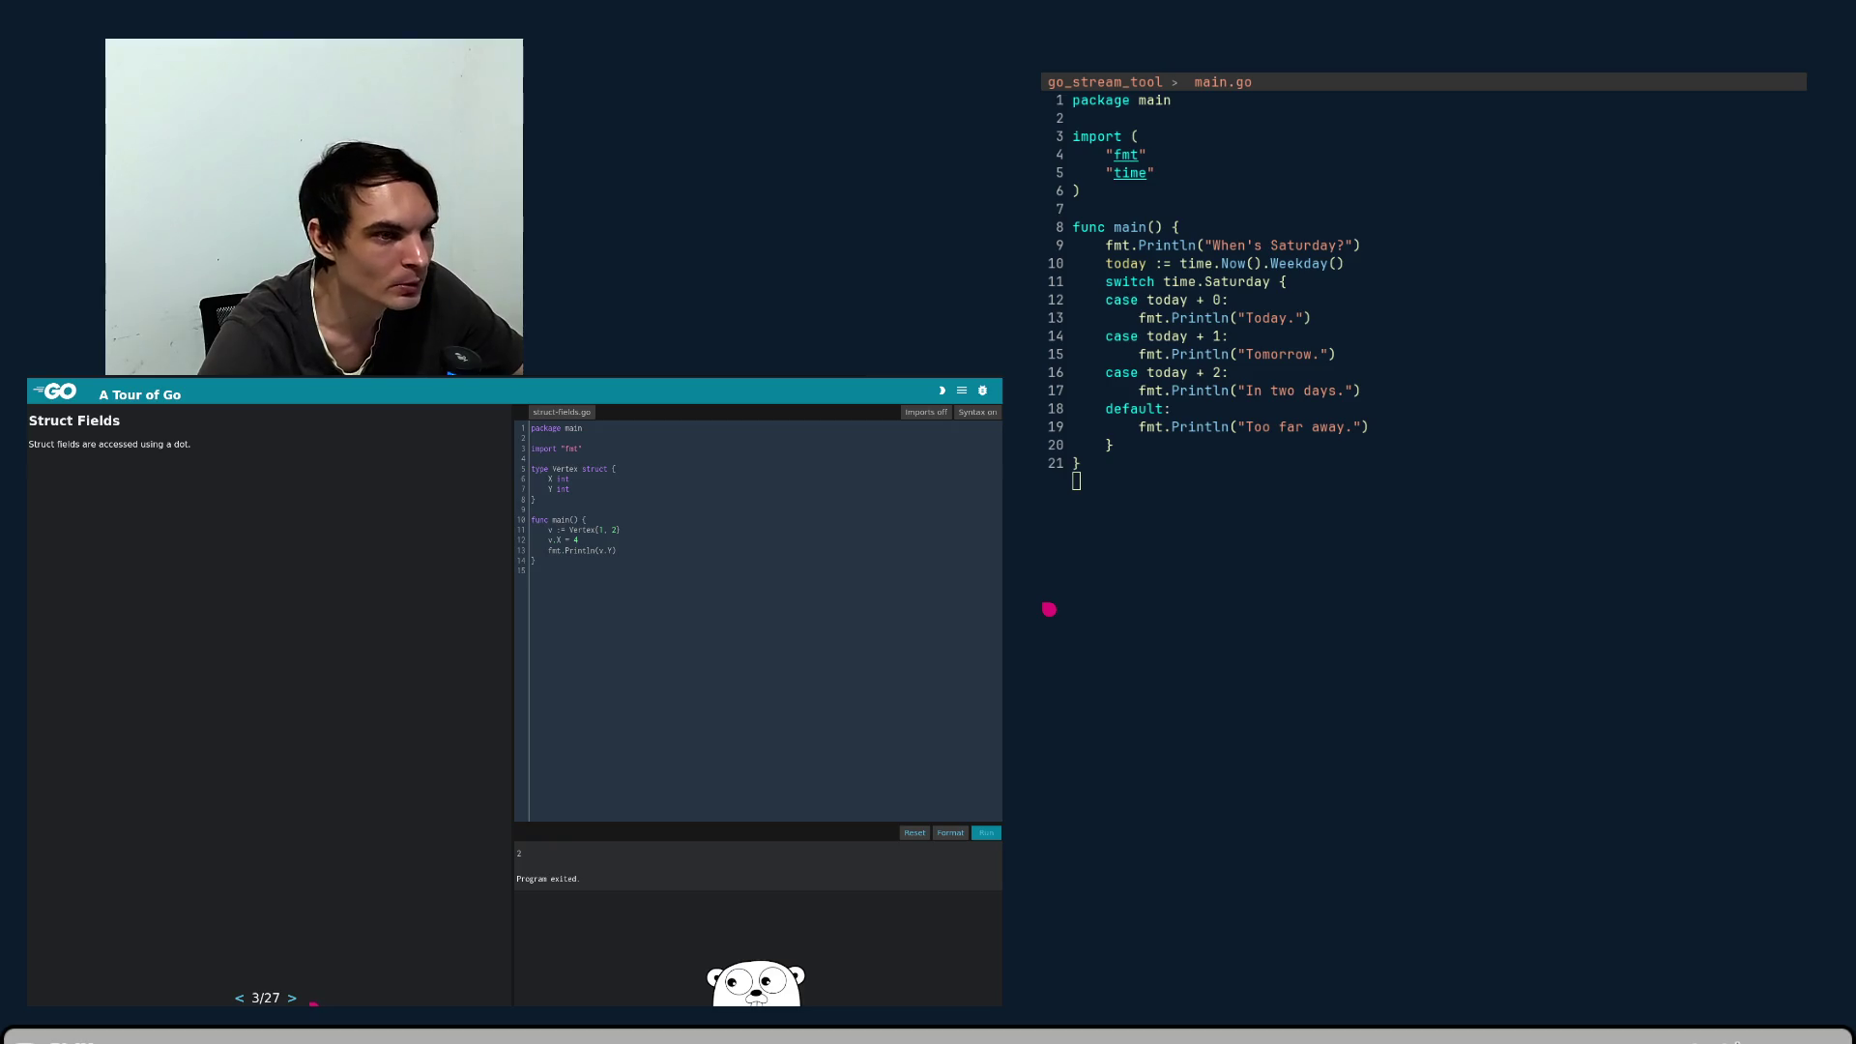
{"action": "left_click", "coordinate": [293, 998]}
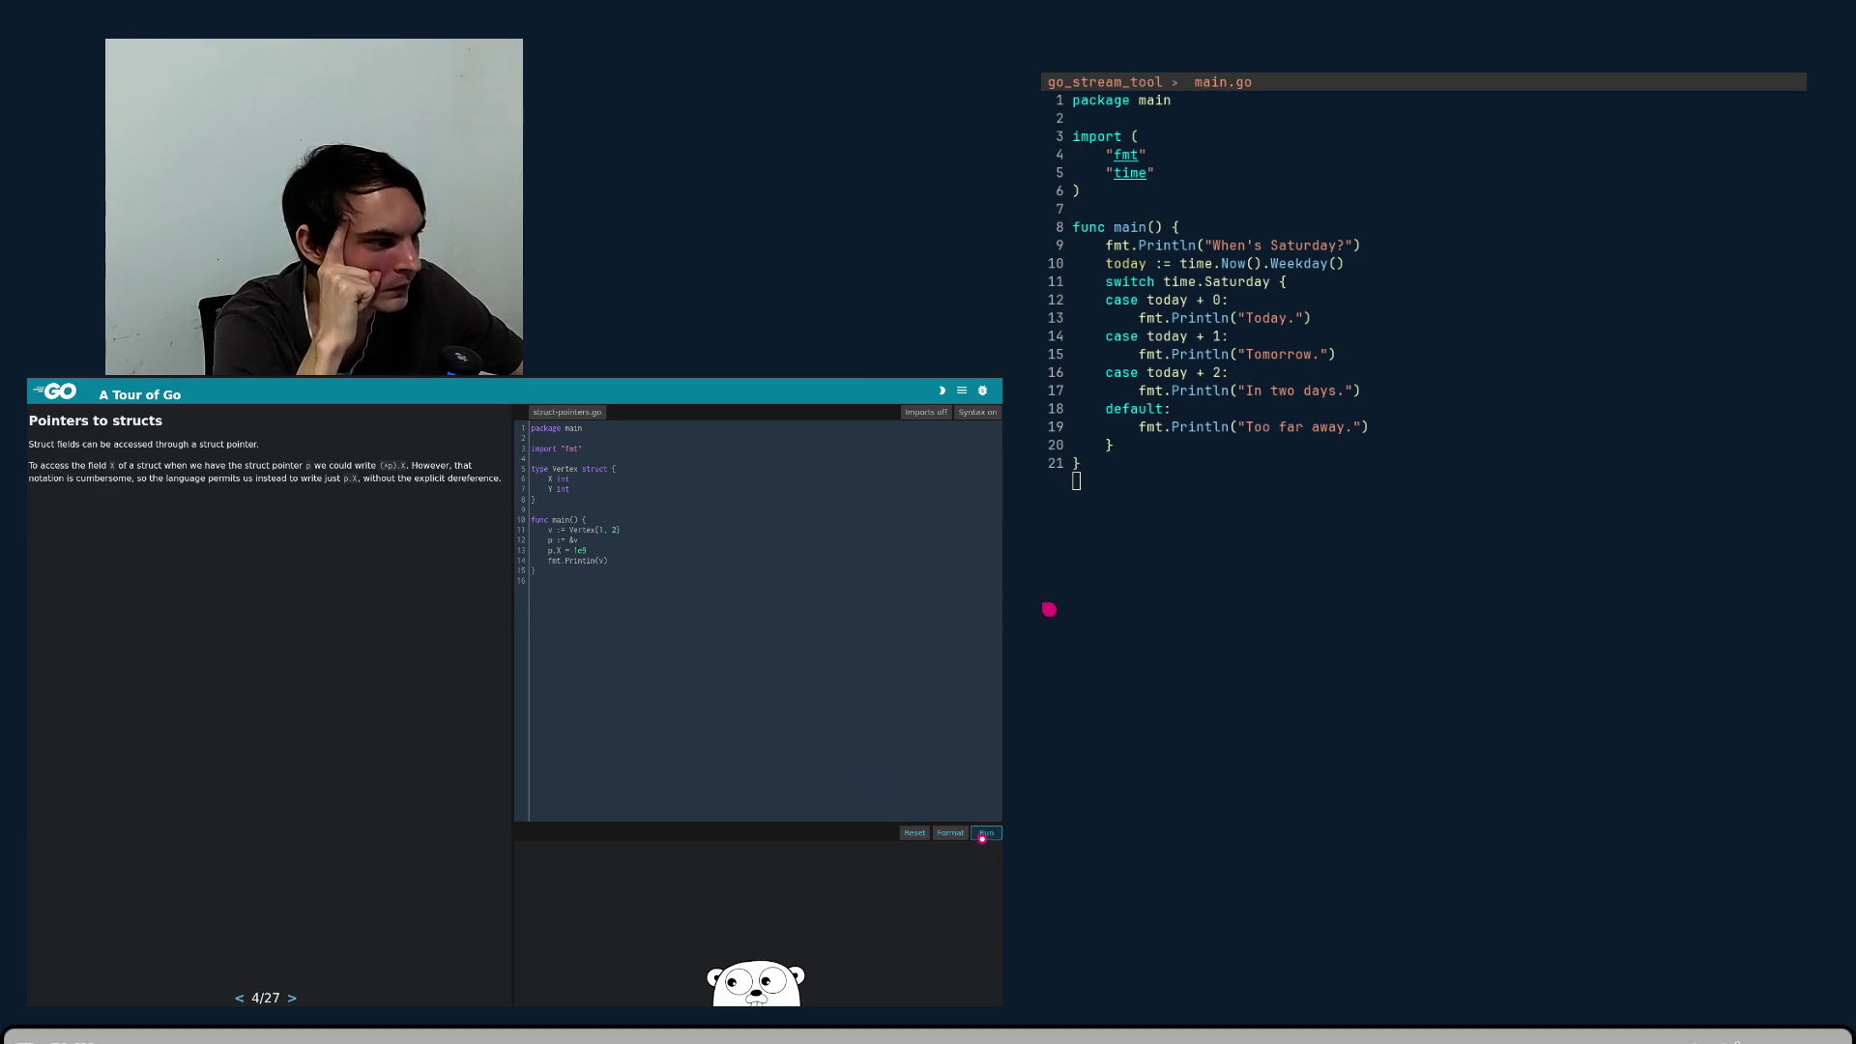
{"action": "left_click", "coordinate": [983, 833]}
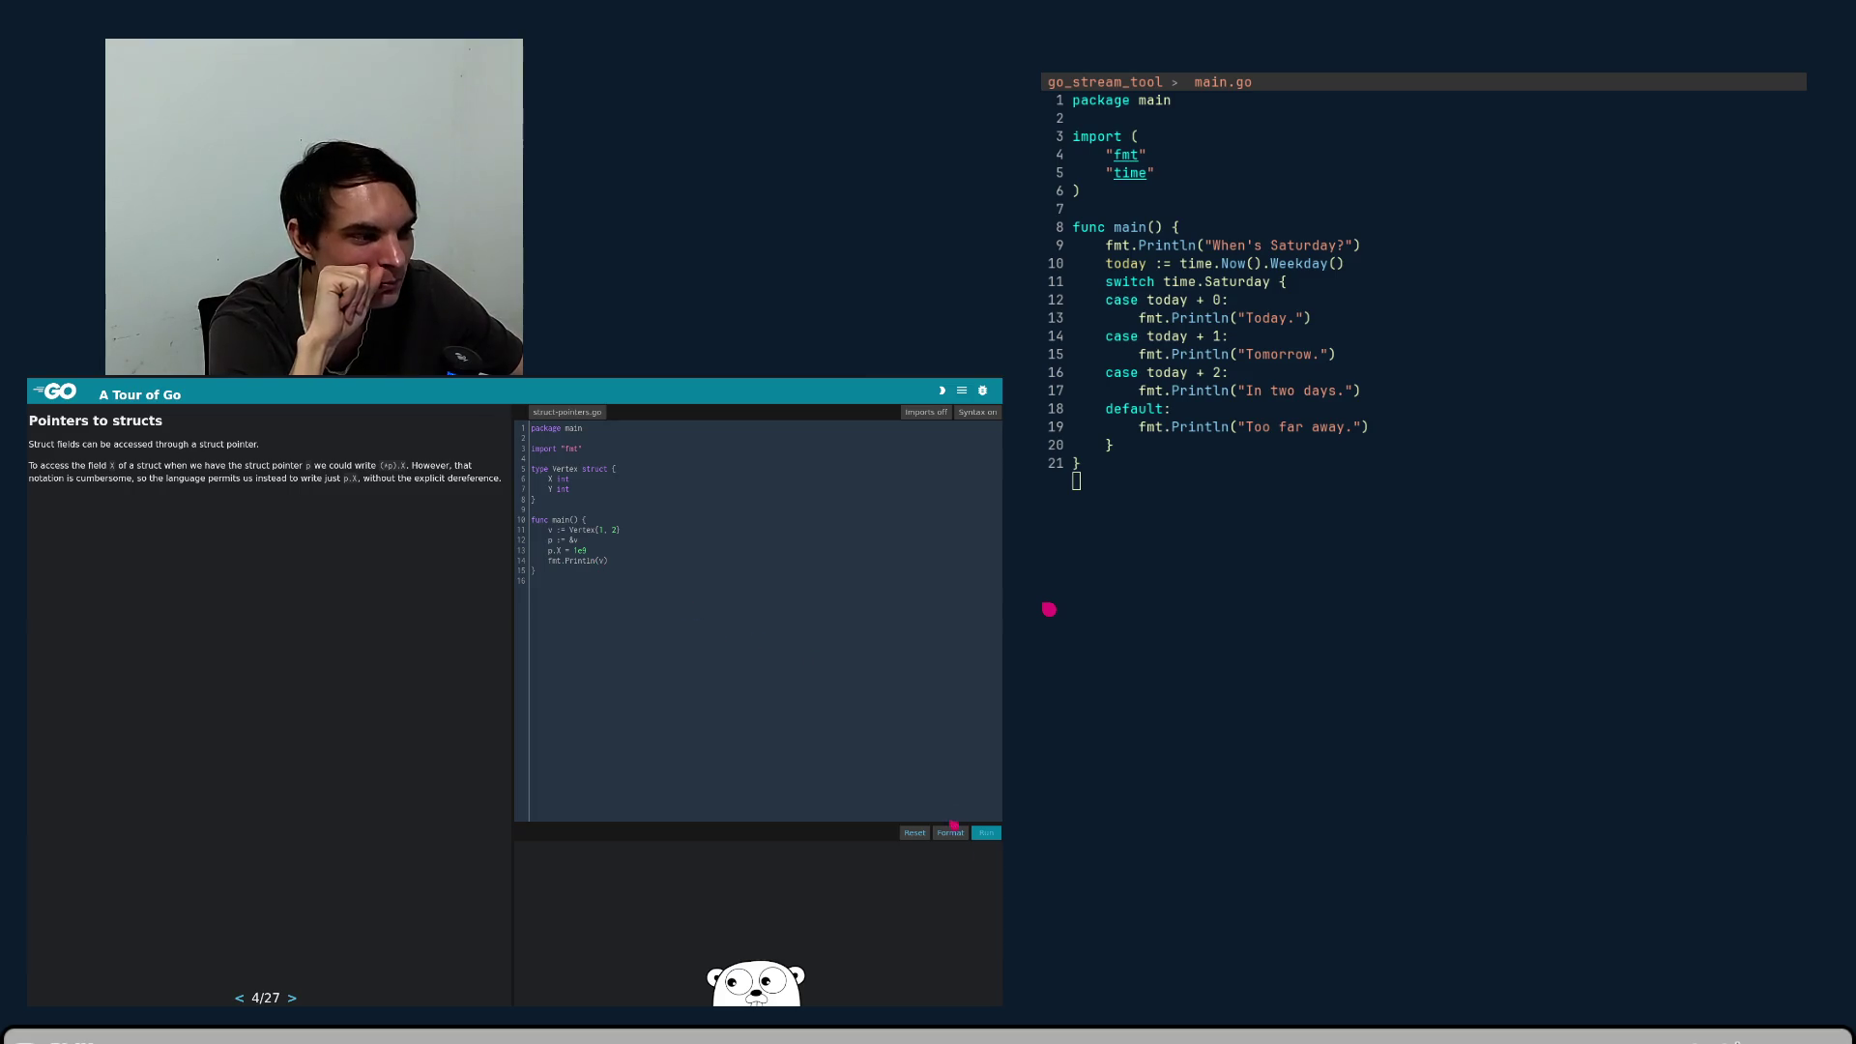
{"action": "left_click", "coordinate": [995, 836]}
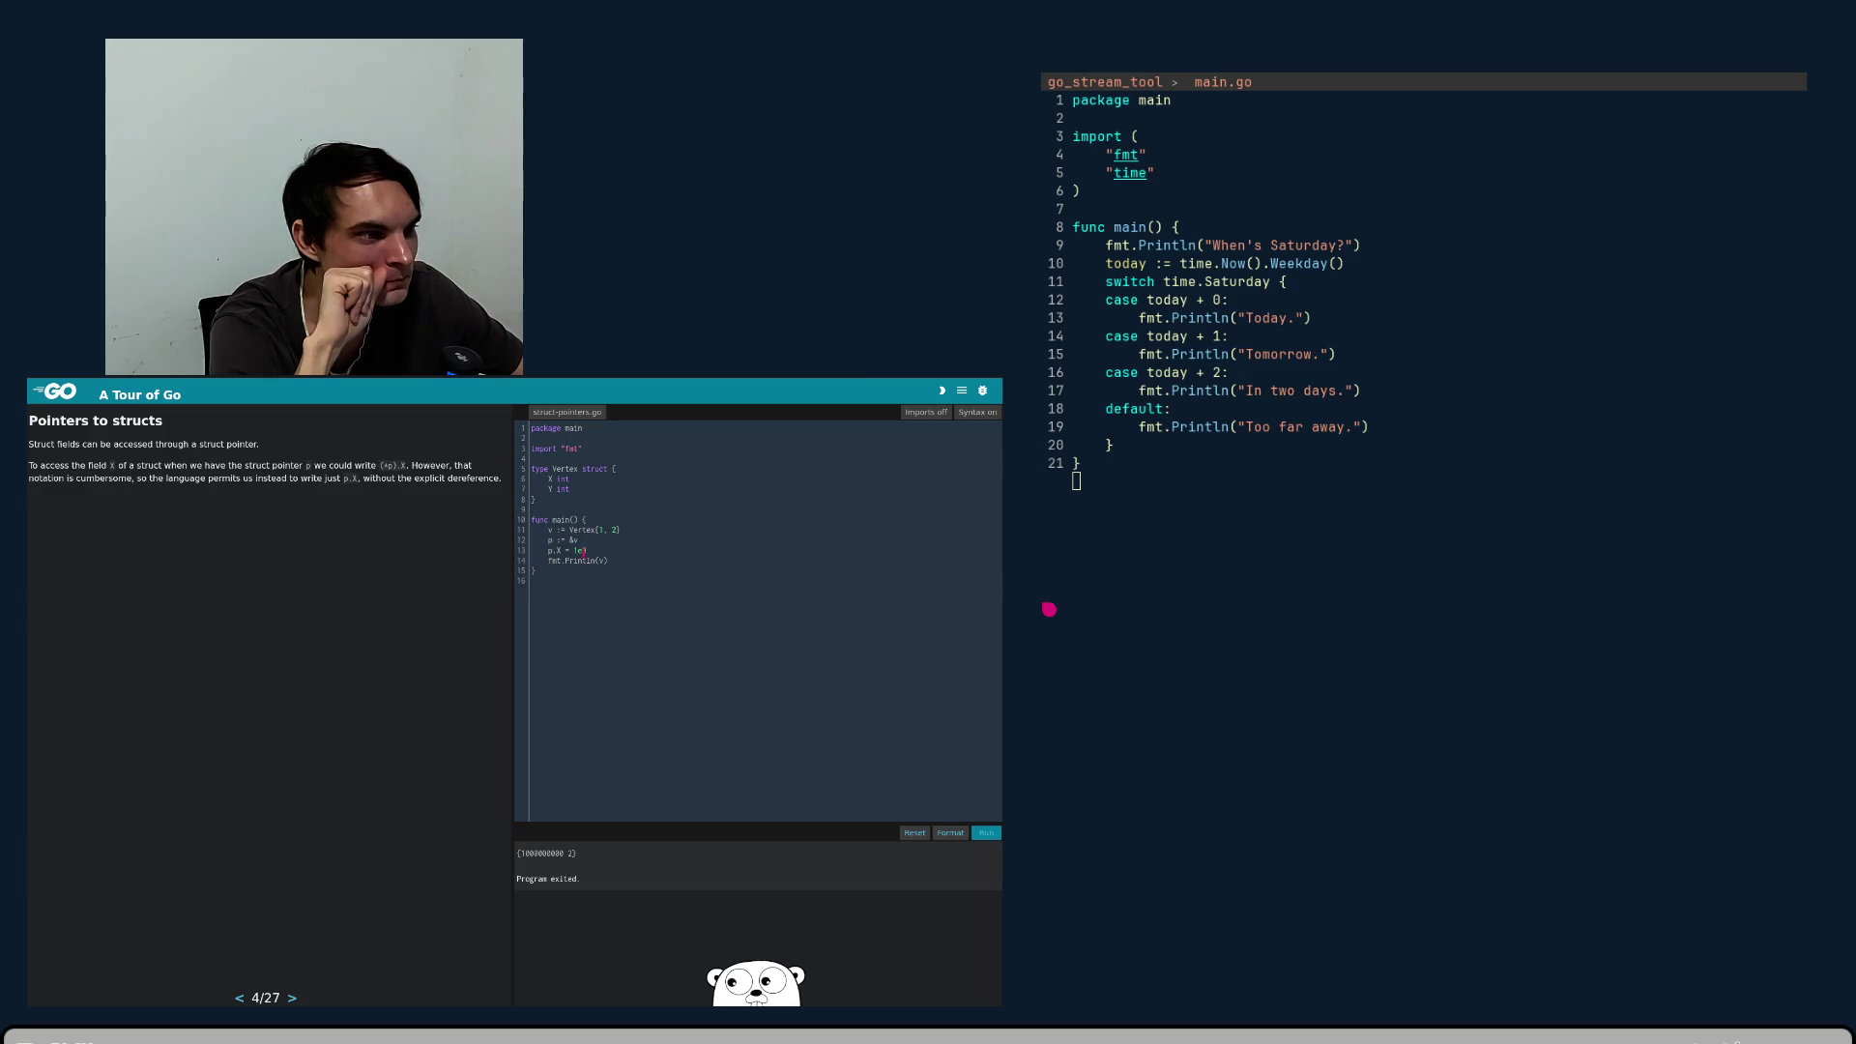
{"action": "type", "text": "-"}
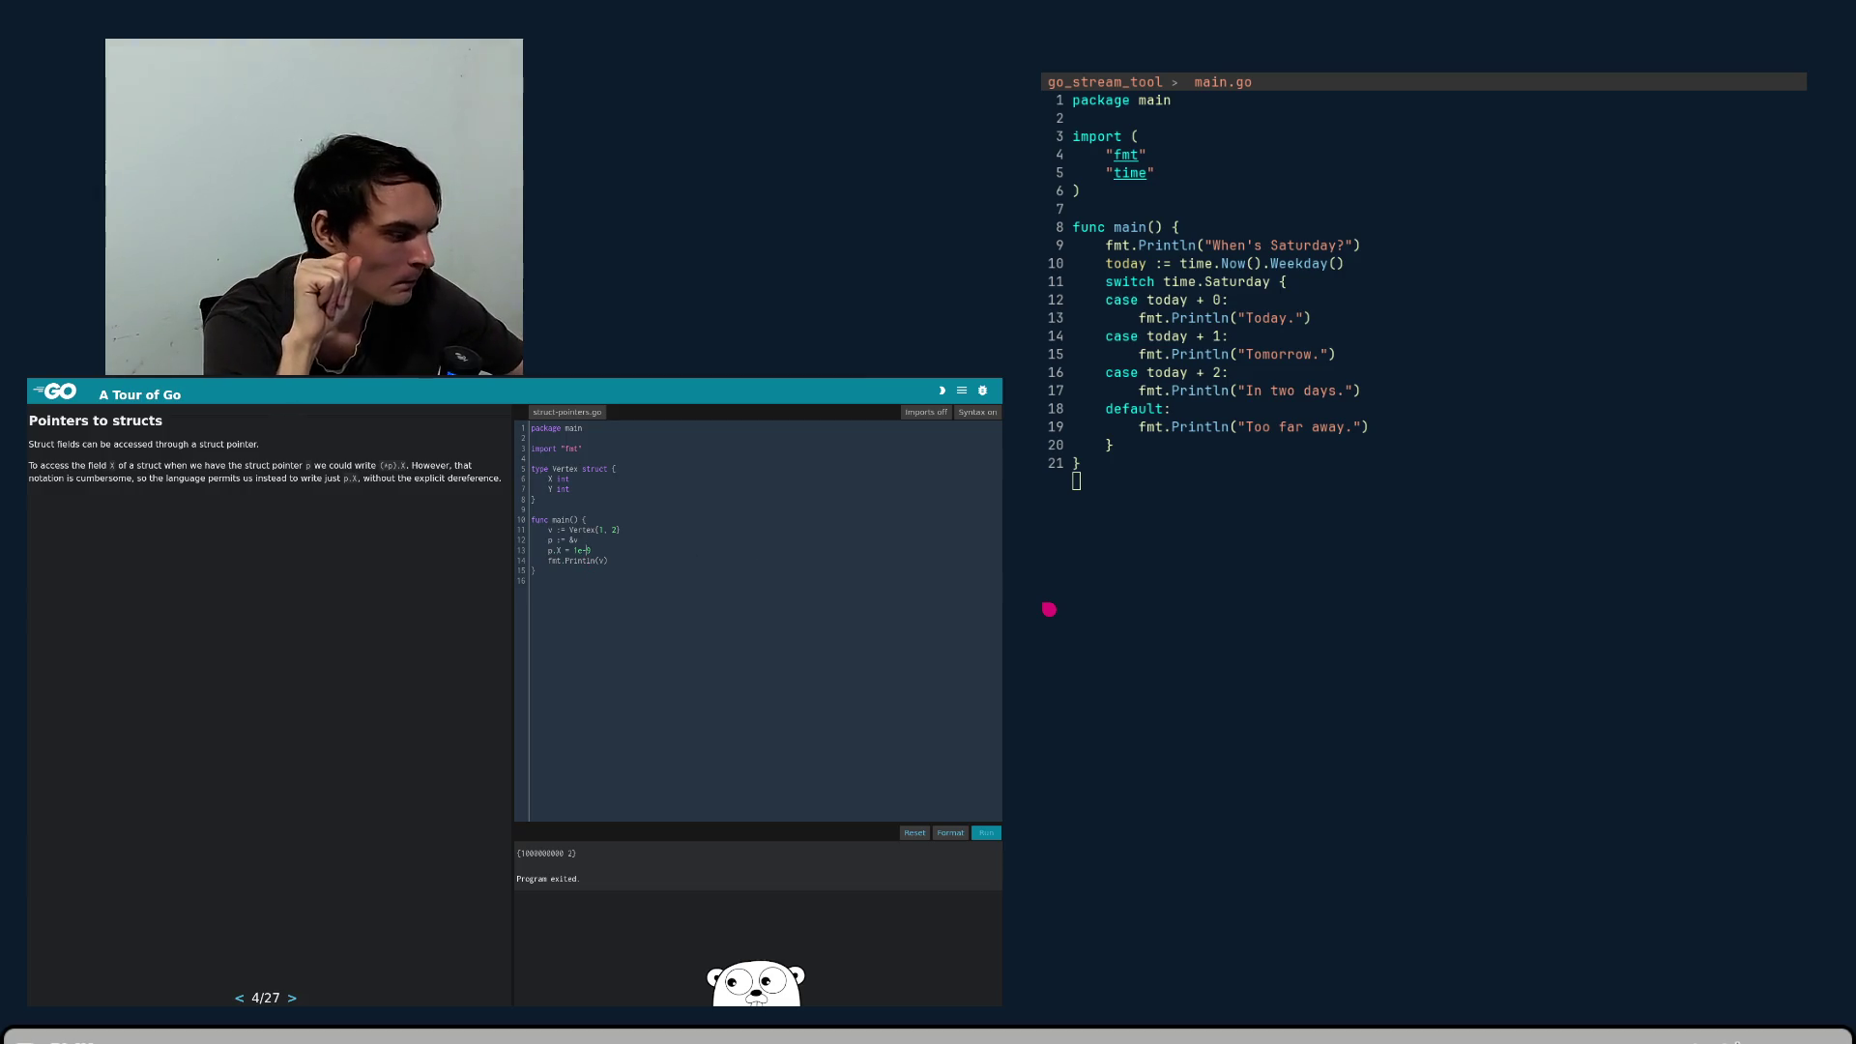
{"action": "key", "text": "shift+Return"}
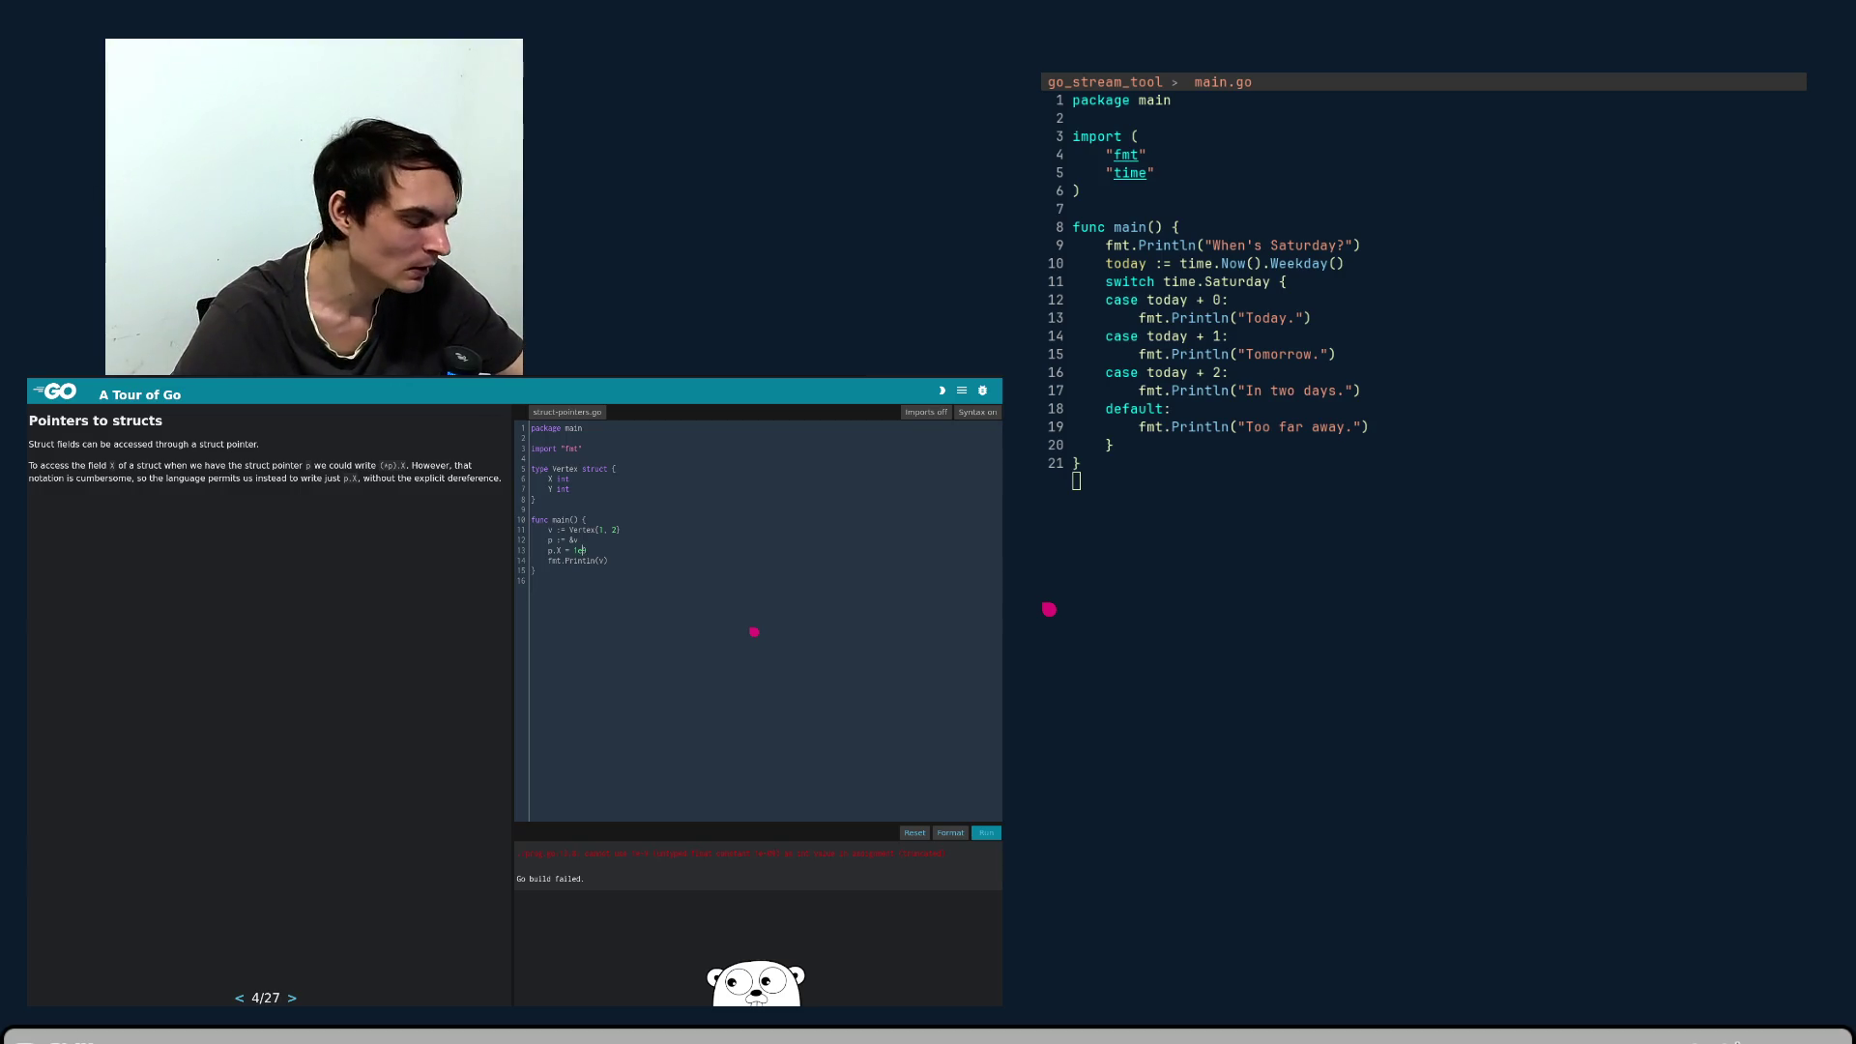
{"action": "type", "text": "9"}
{"action": "key", "text": "shift+Return"}
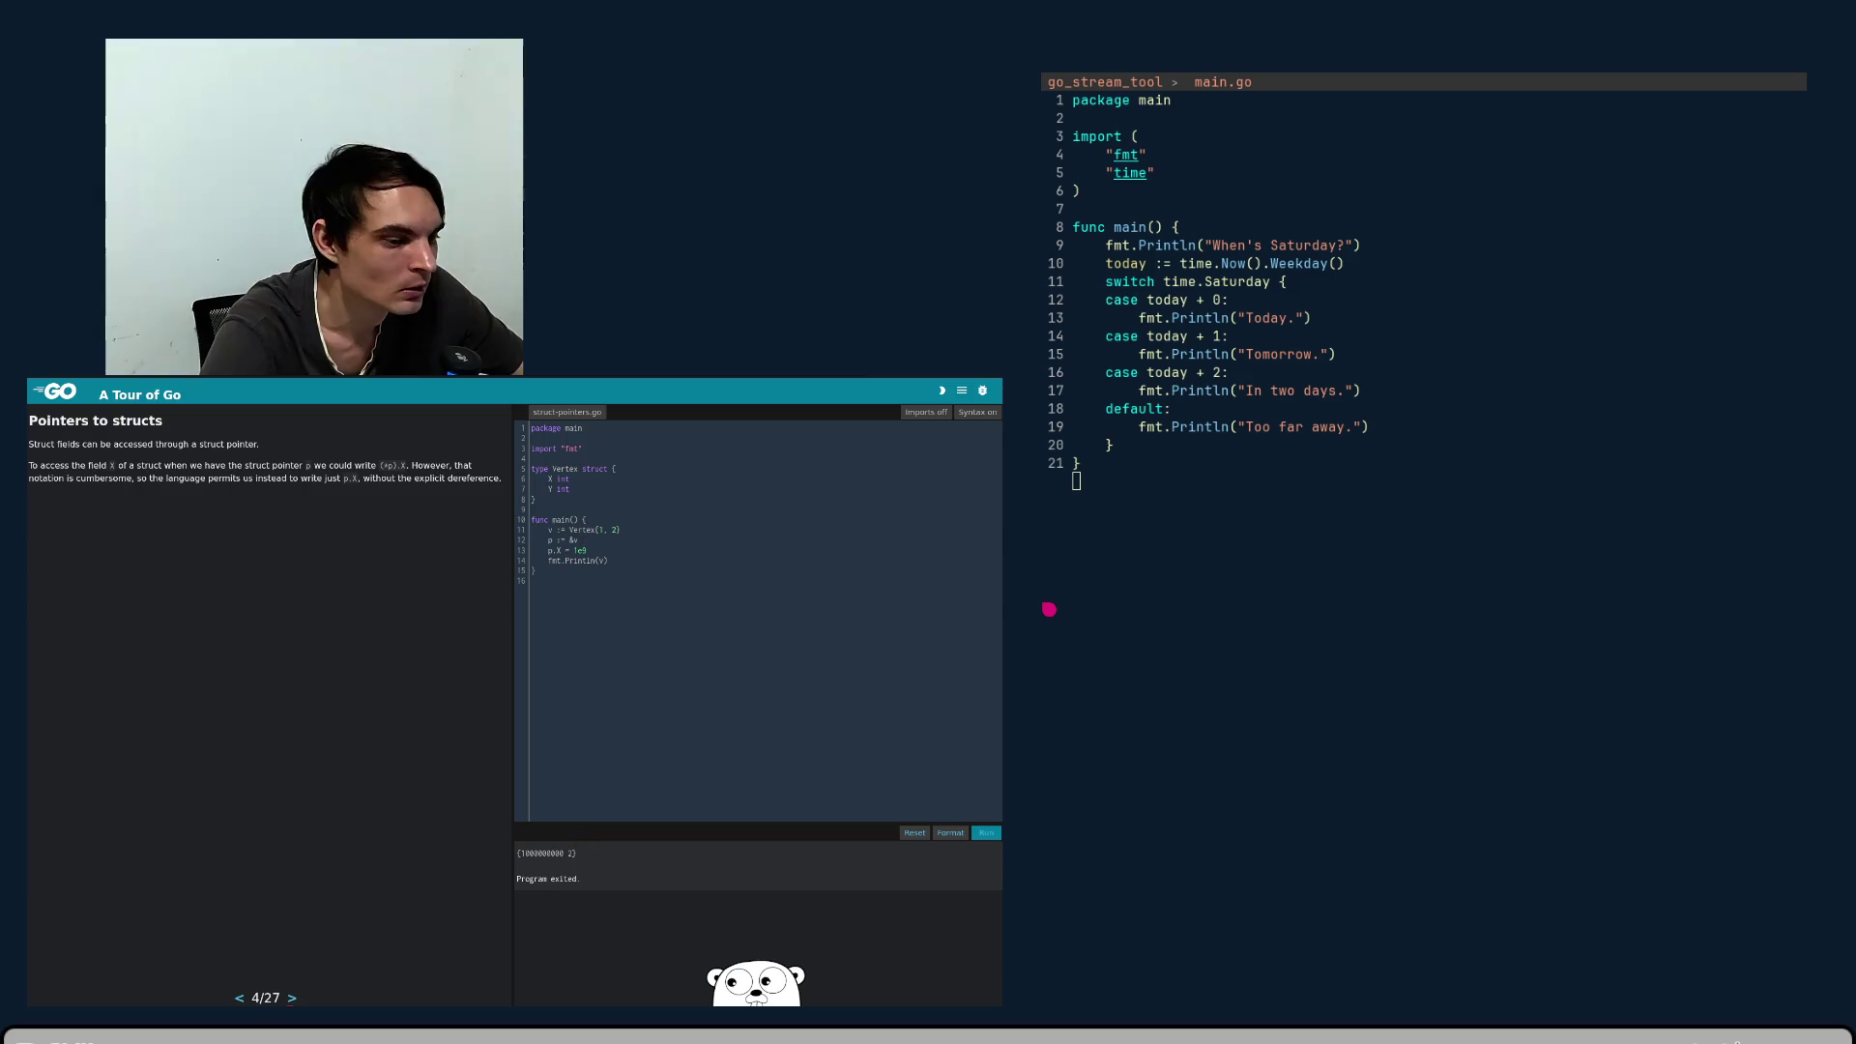
{"action": "left_click", "coordinate": [293, 999]}
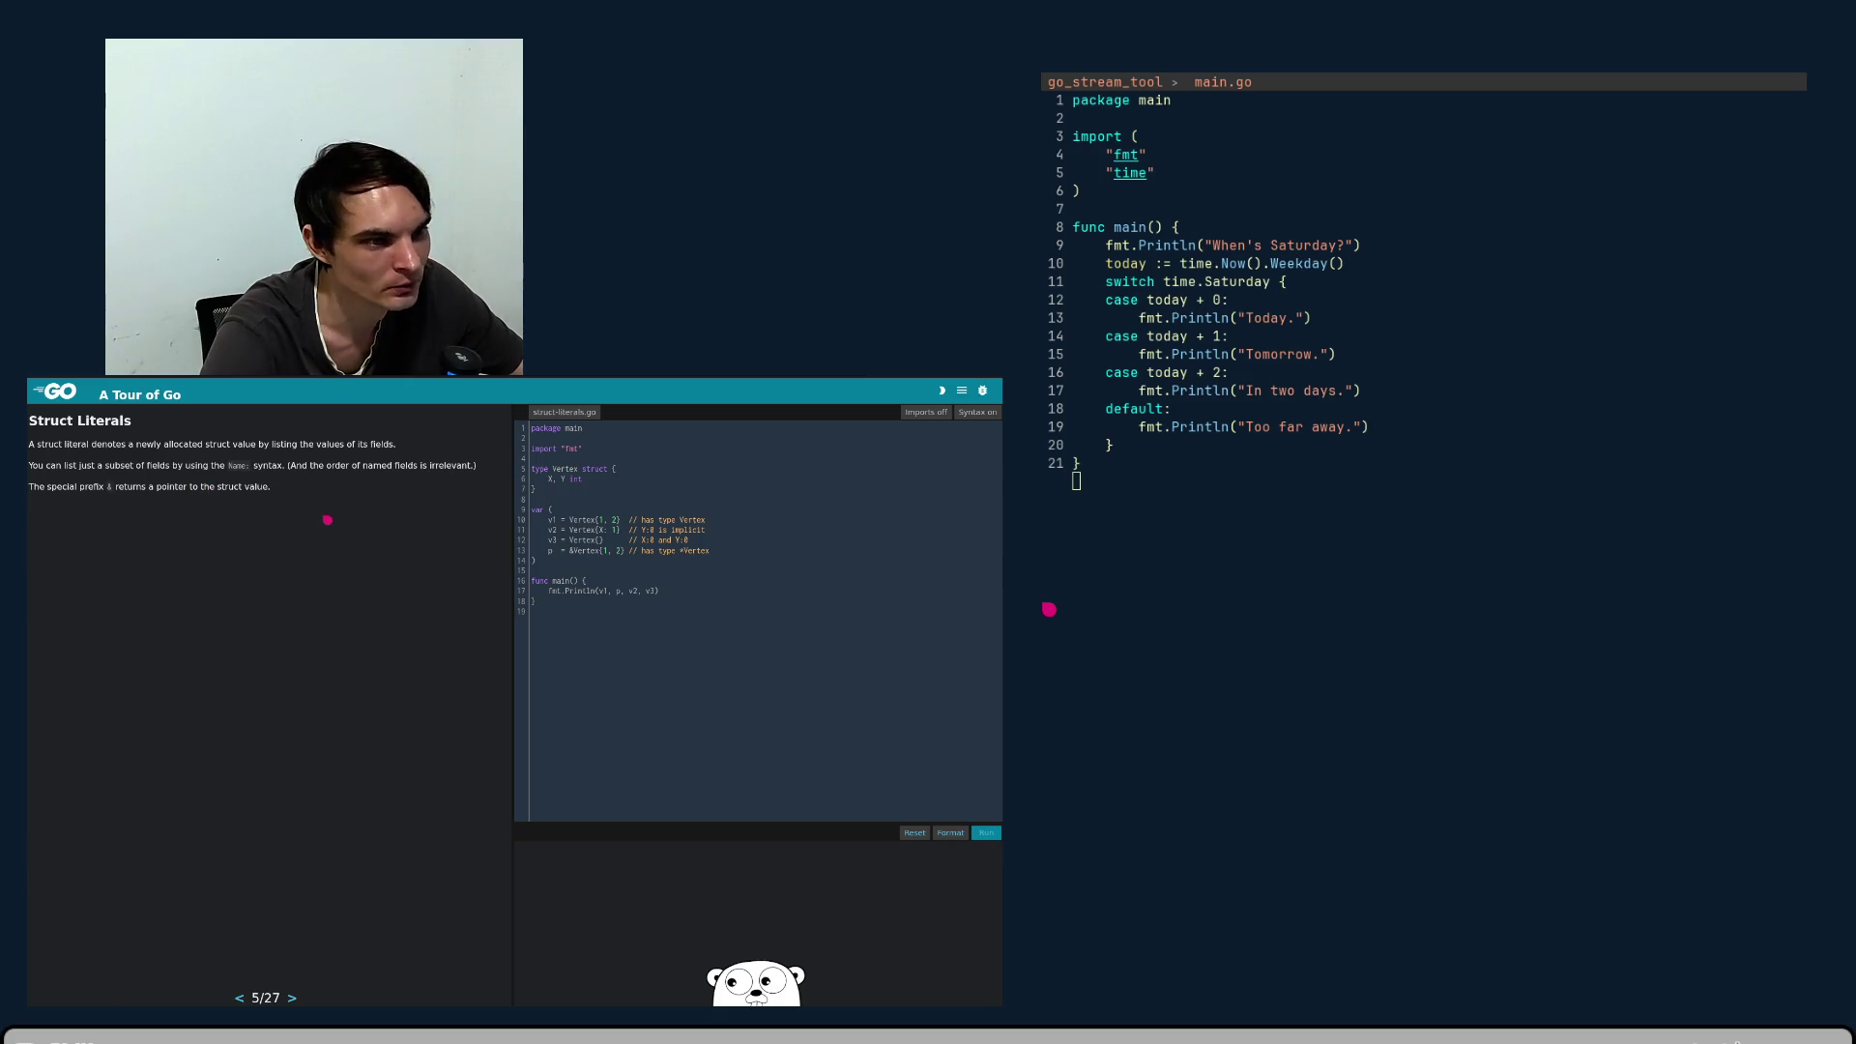
{"action": "left_click", "coordinate": [682, 606]}
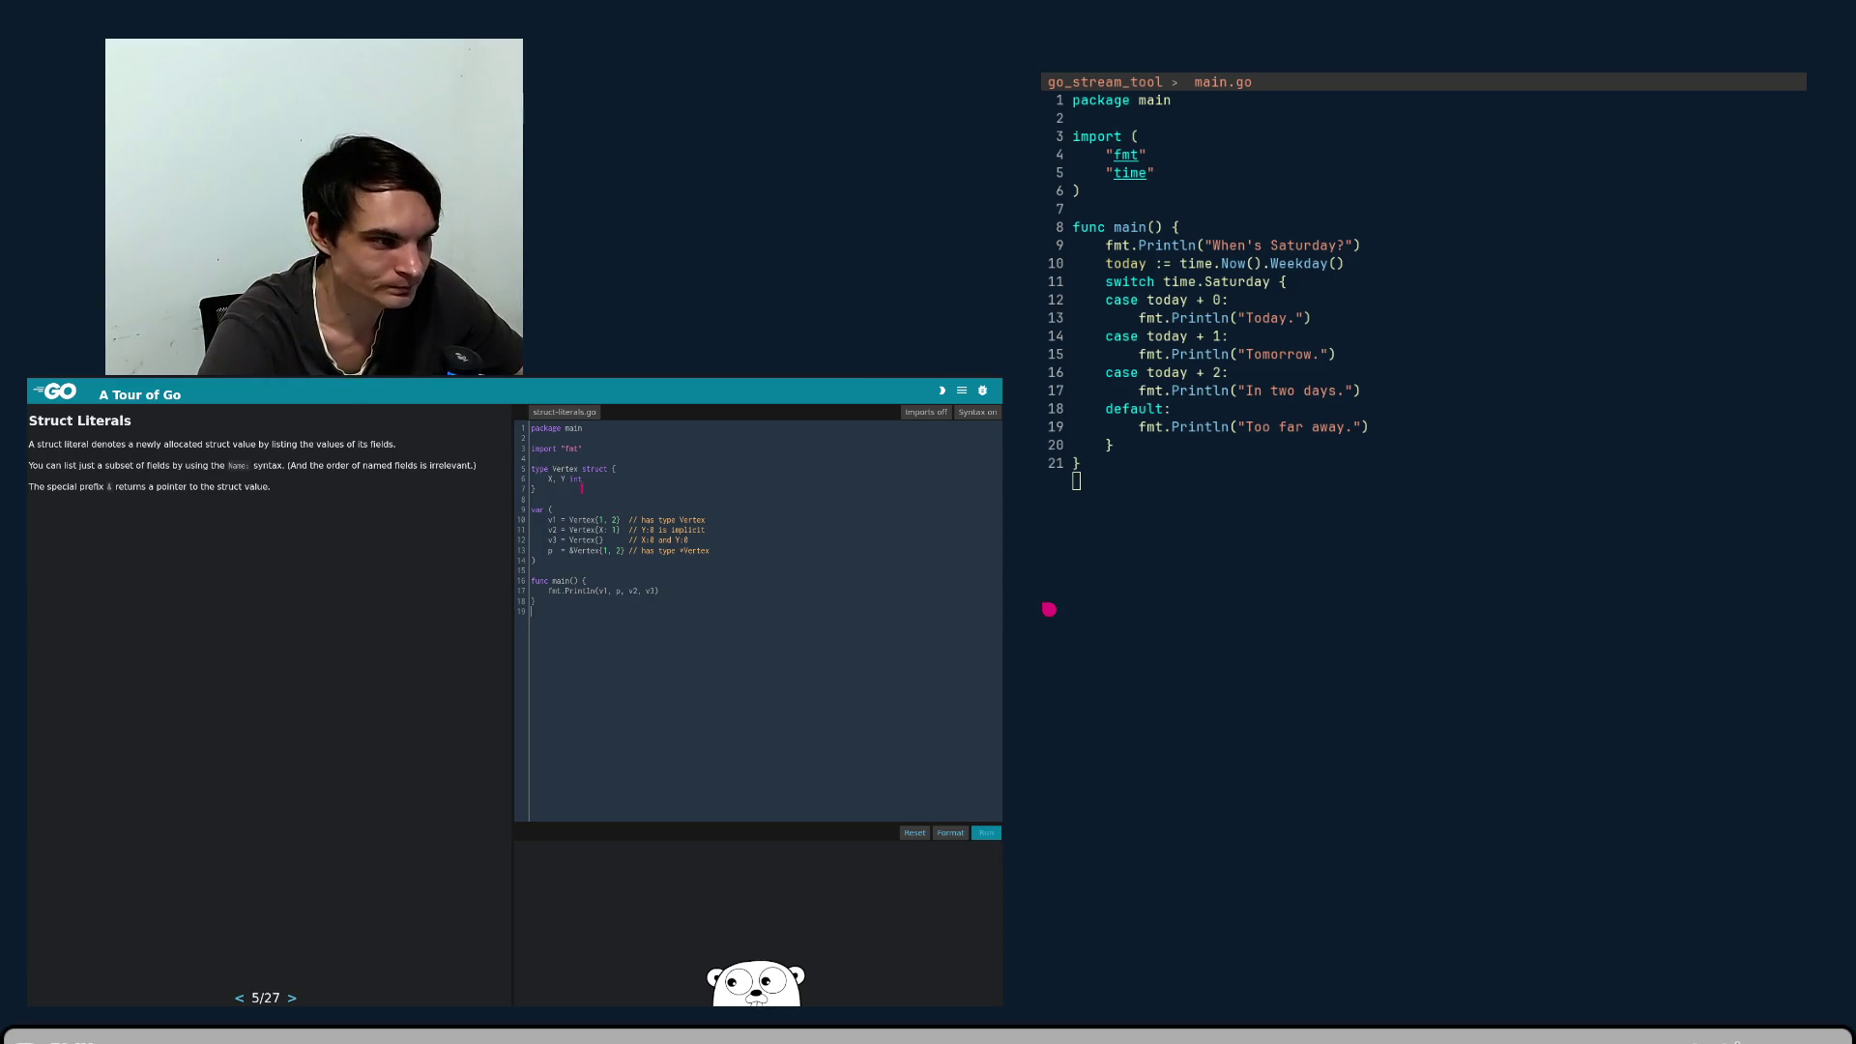
{"action": "left_click", "coordinate": [559, 670]}
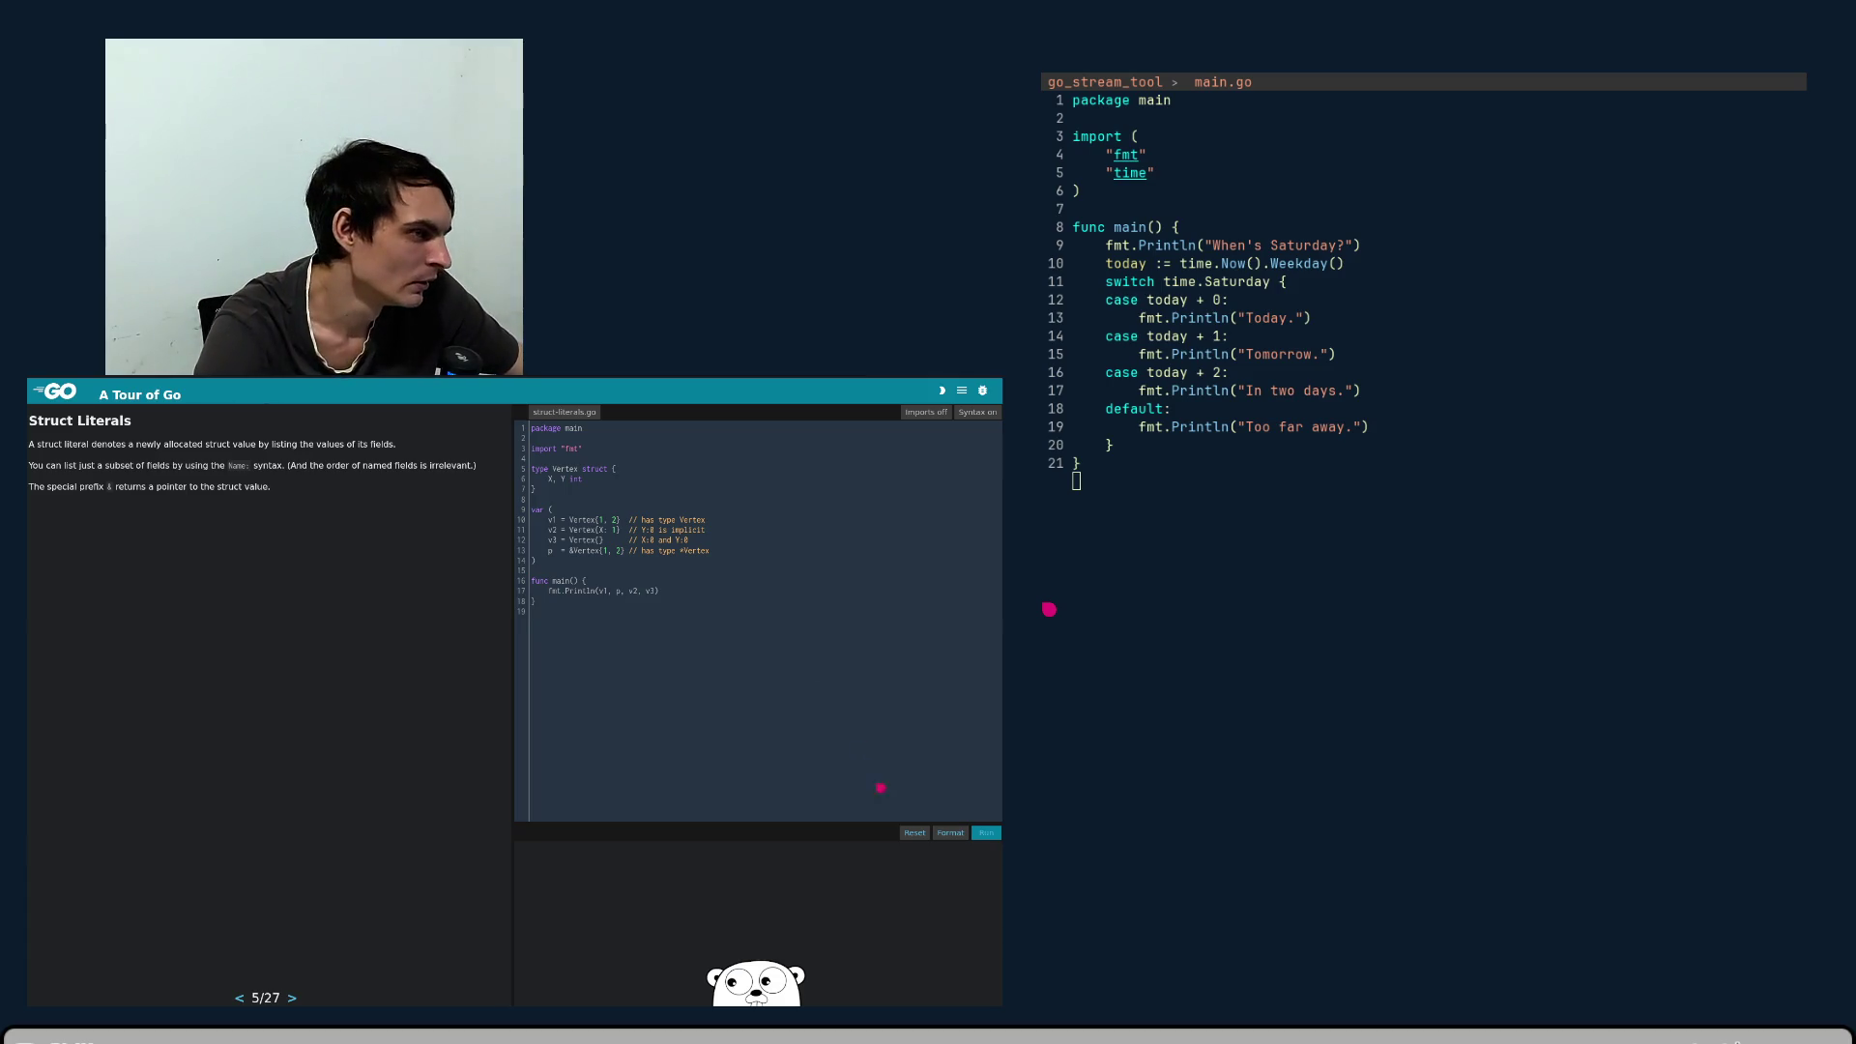
- Run Struct Literals to show {1 2} &{1 2} {1 0} {0 0}, highlight &{1 2}, then go to Arrays
{"action": "left_click", "coordinate": [987, 836]}
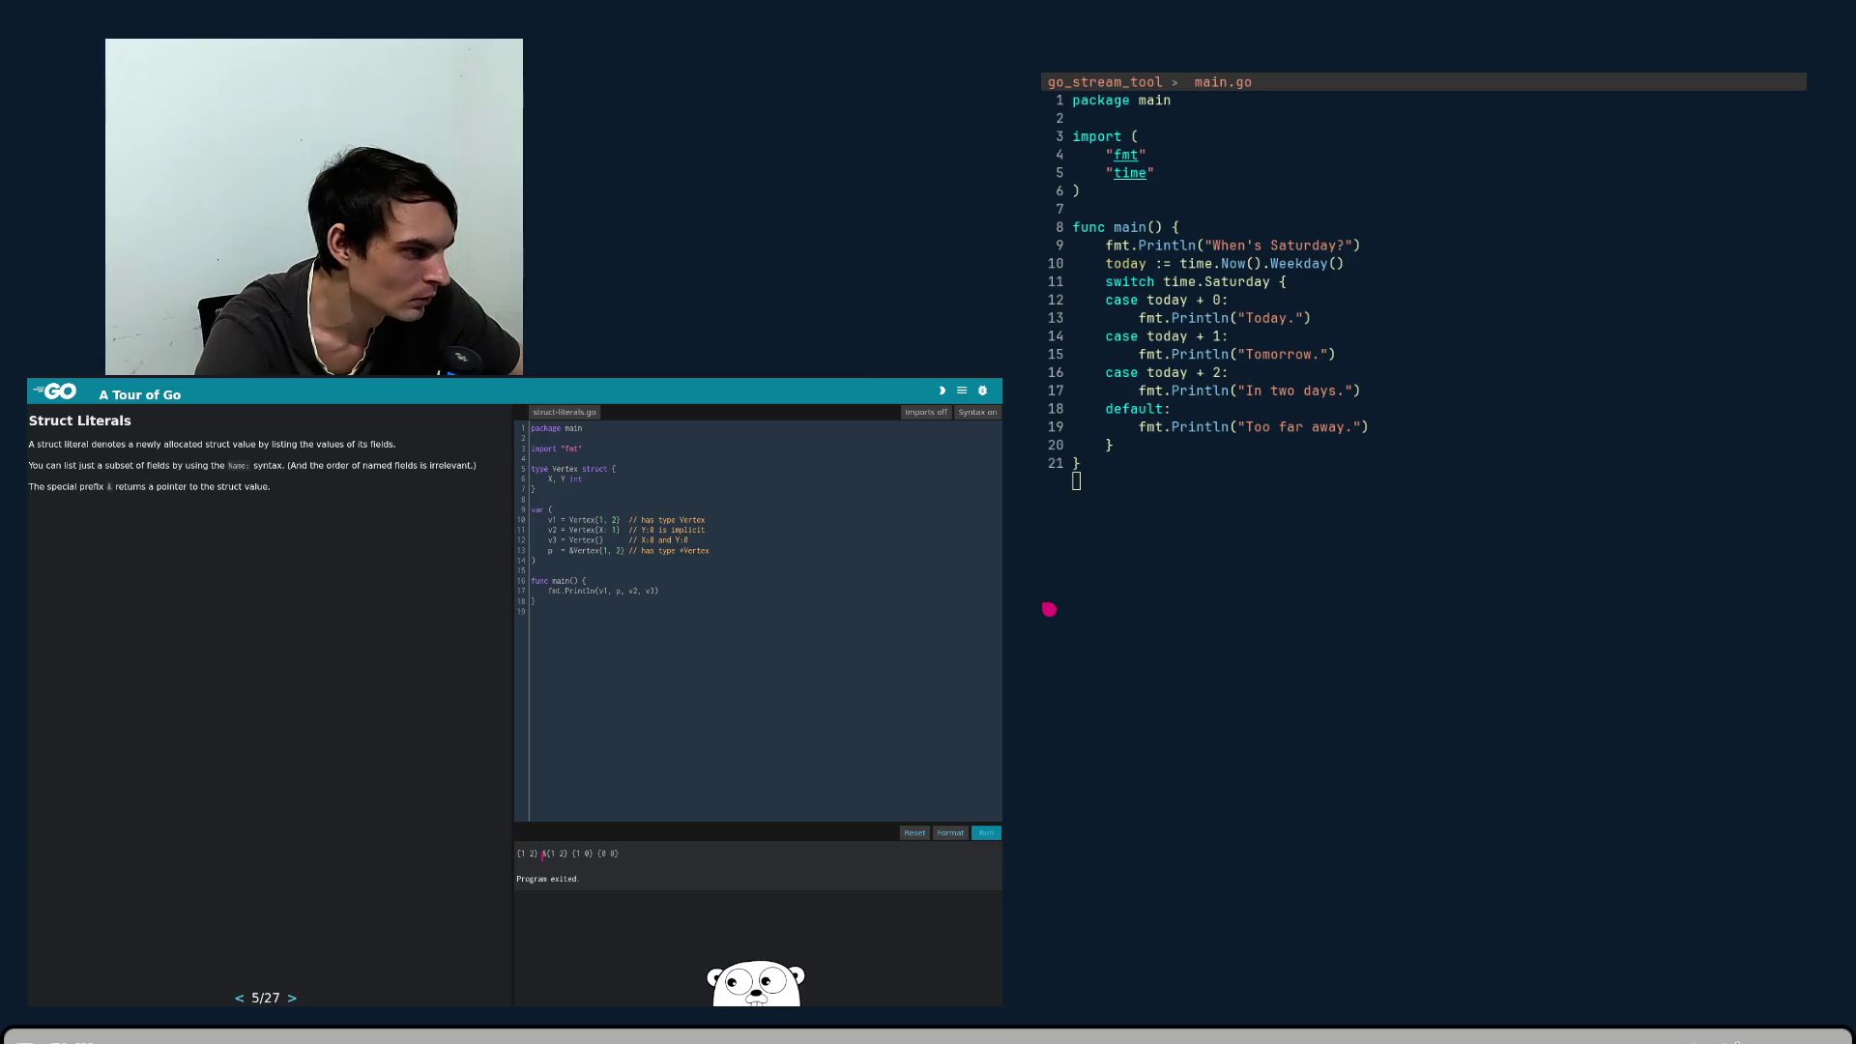
{"action": "left_click_drag", "start_coordinate": [539, 854], "coordinate": [570, 853]}
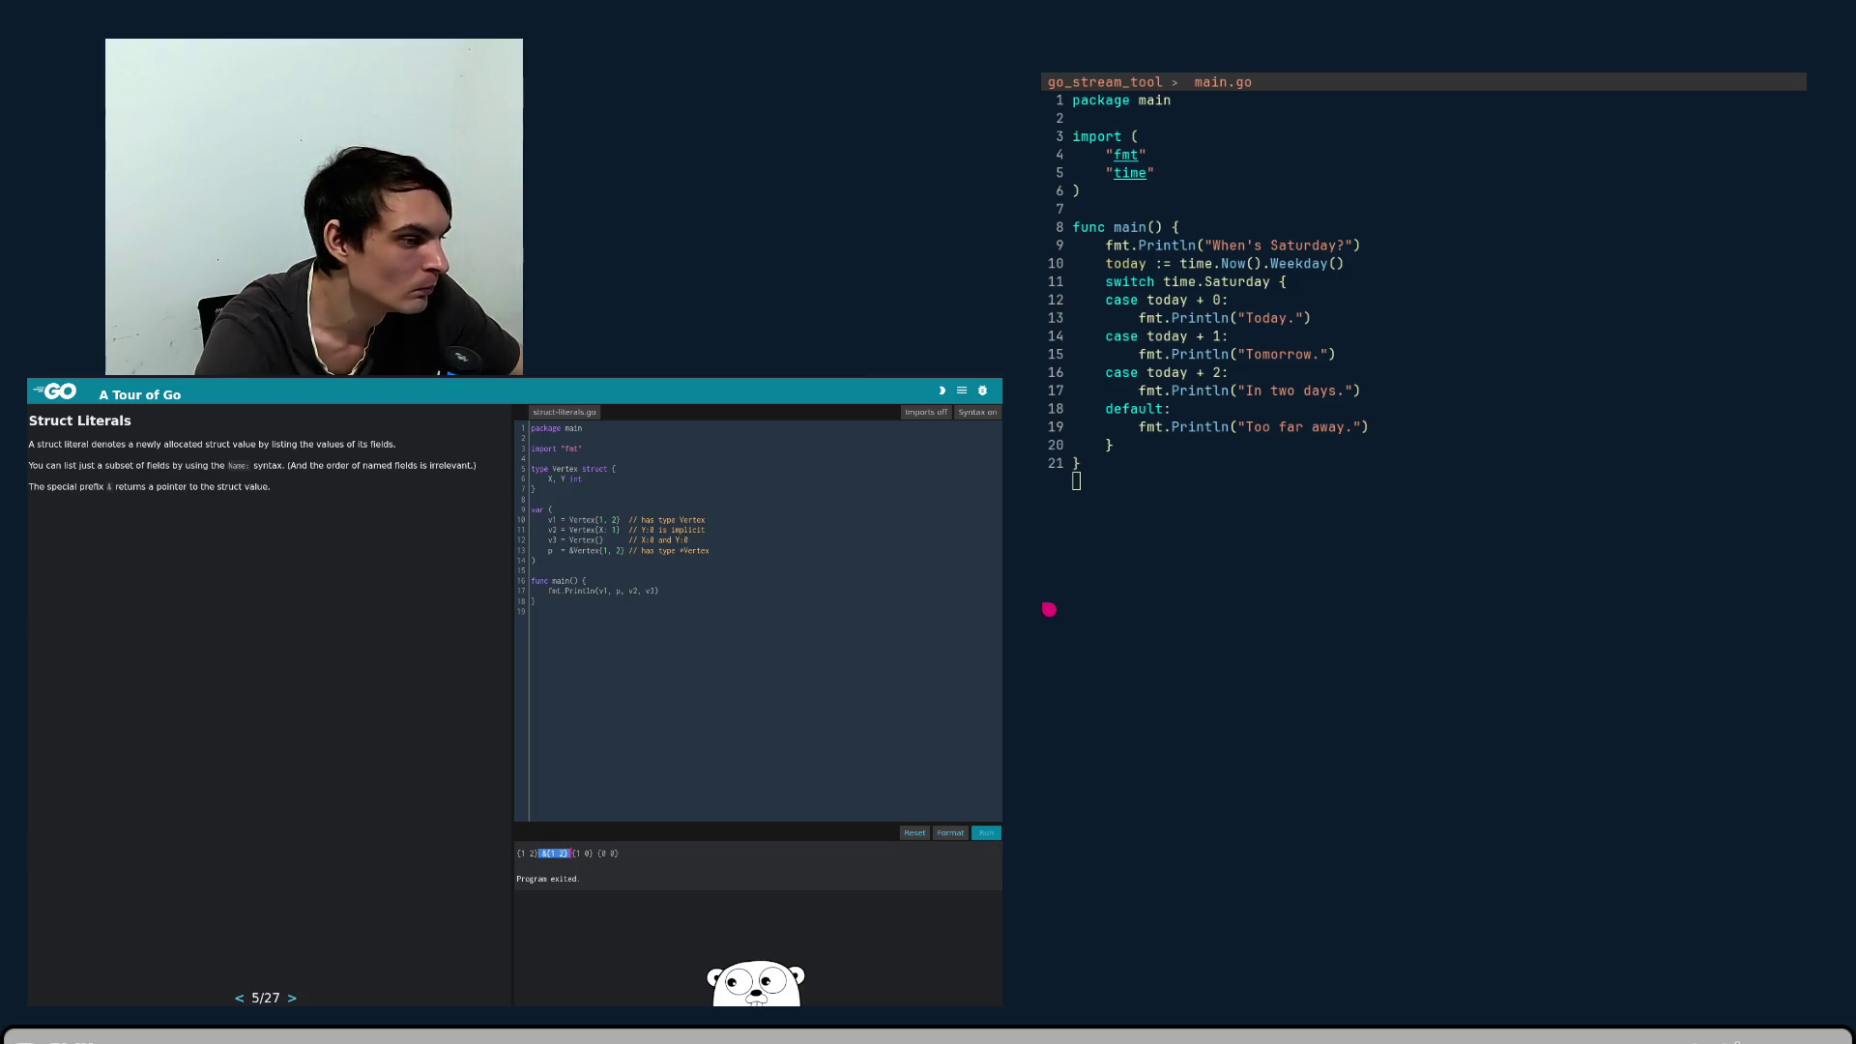
{"action": "left_click", "coordinate": [563, 854]}
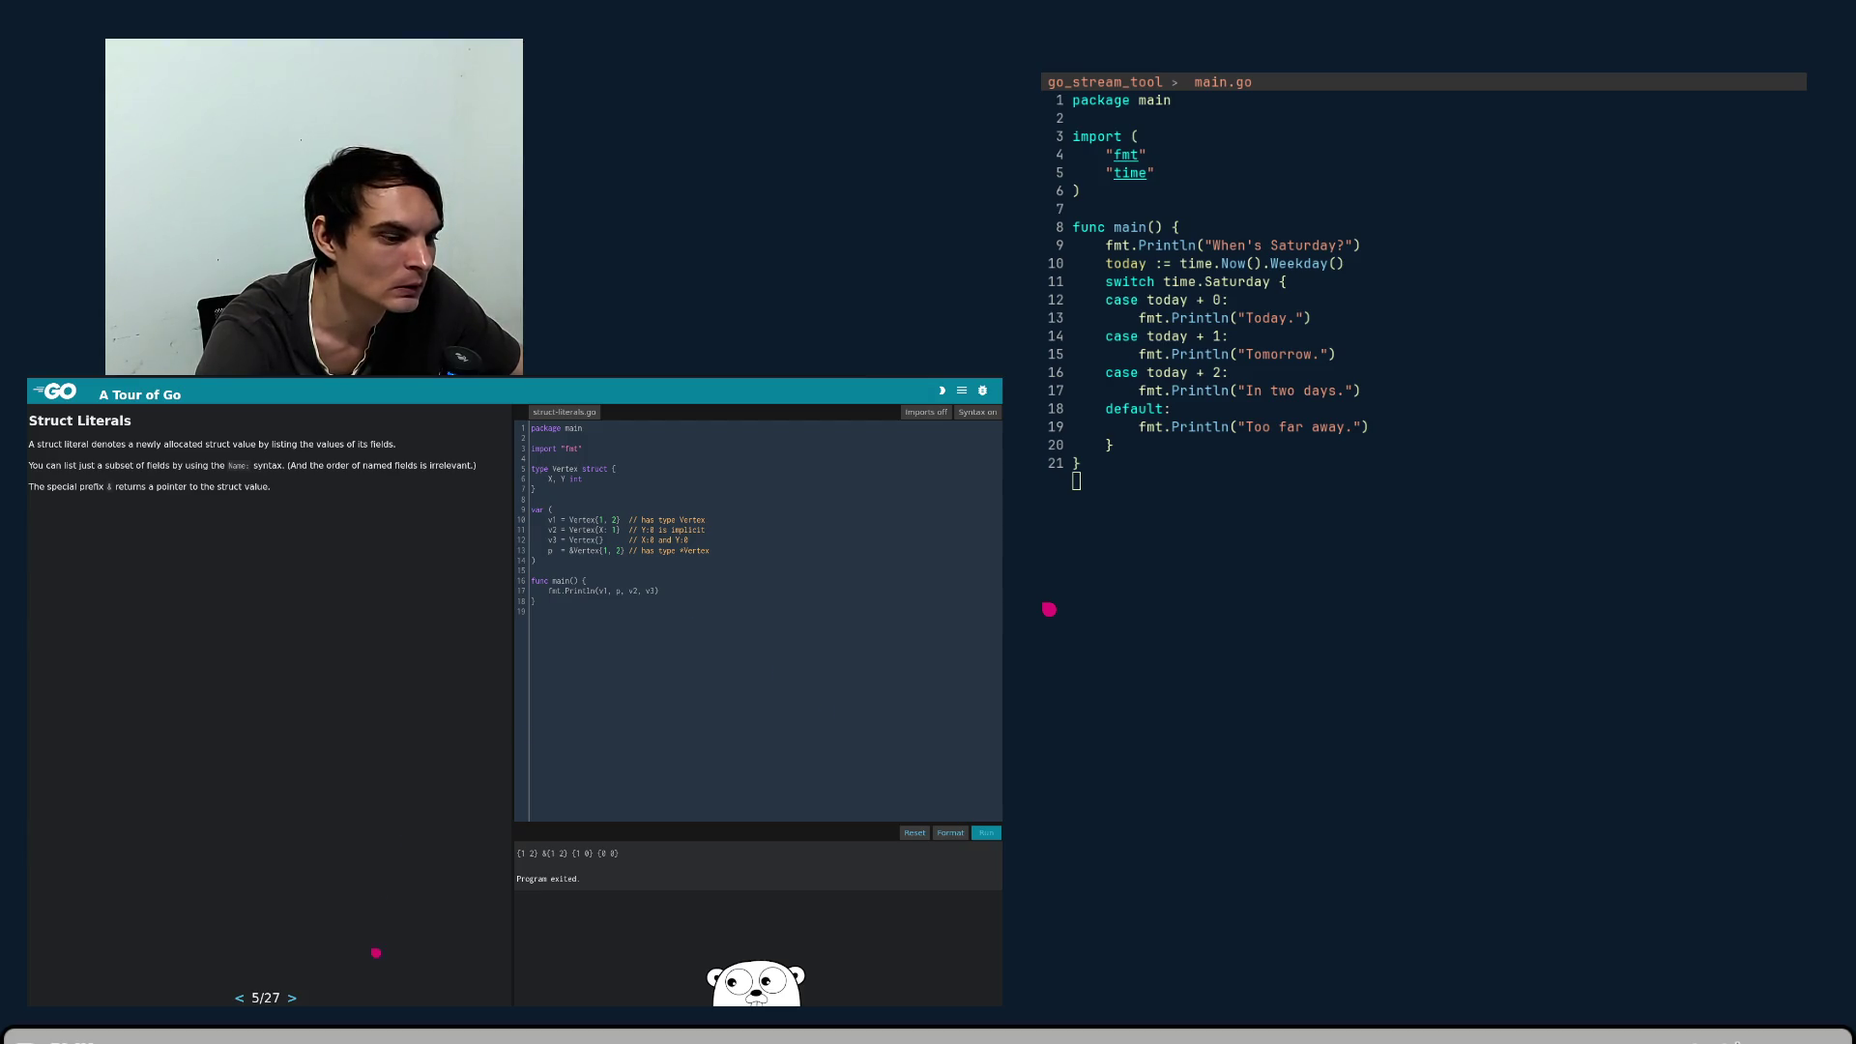
{"action": "left_click", "coordinate": [292, 998]}
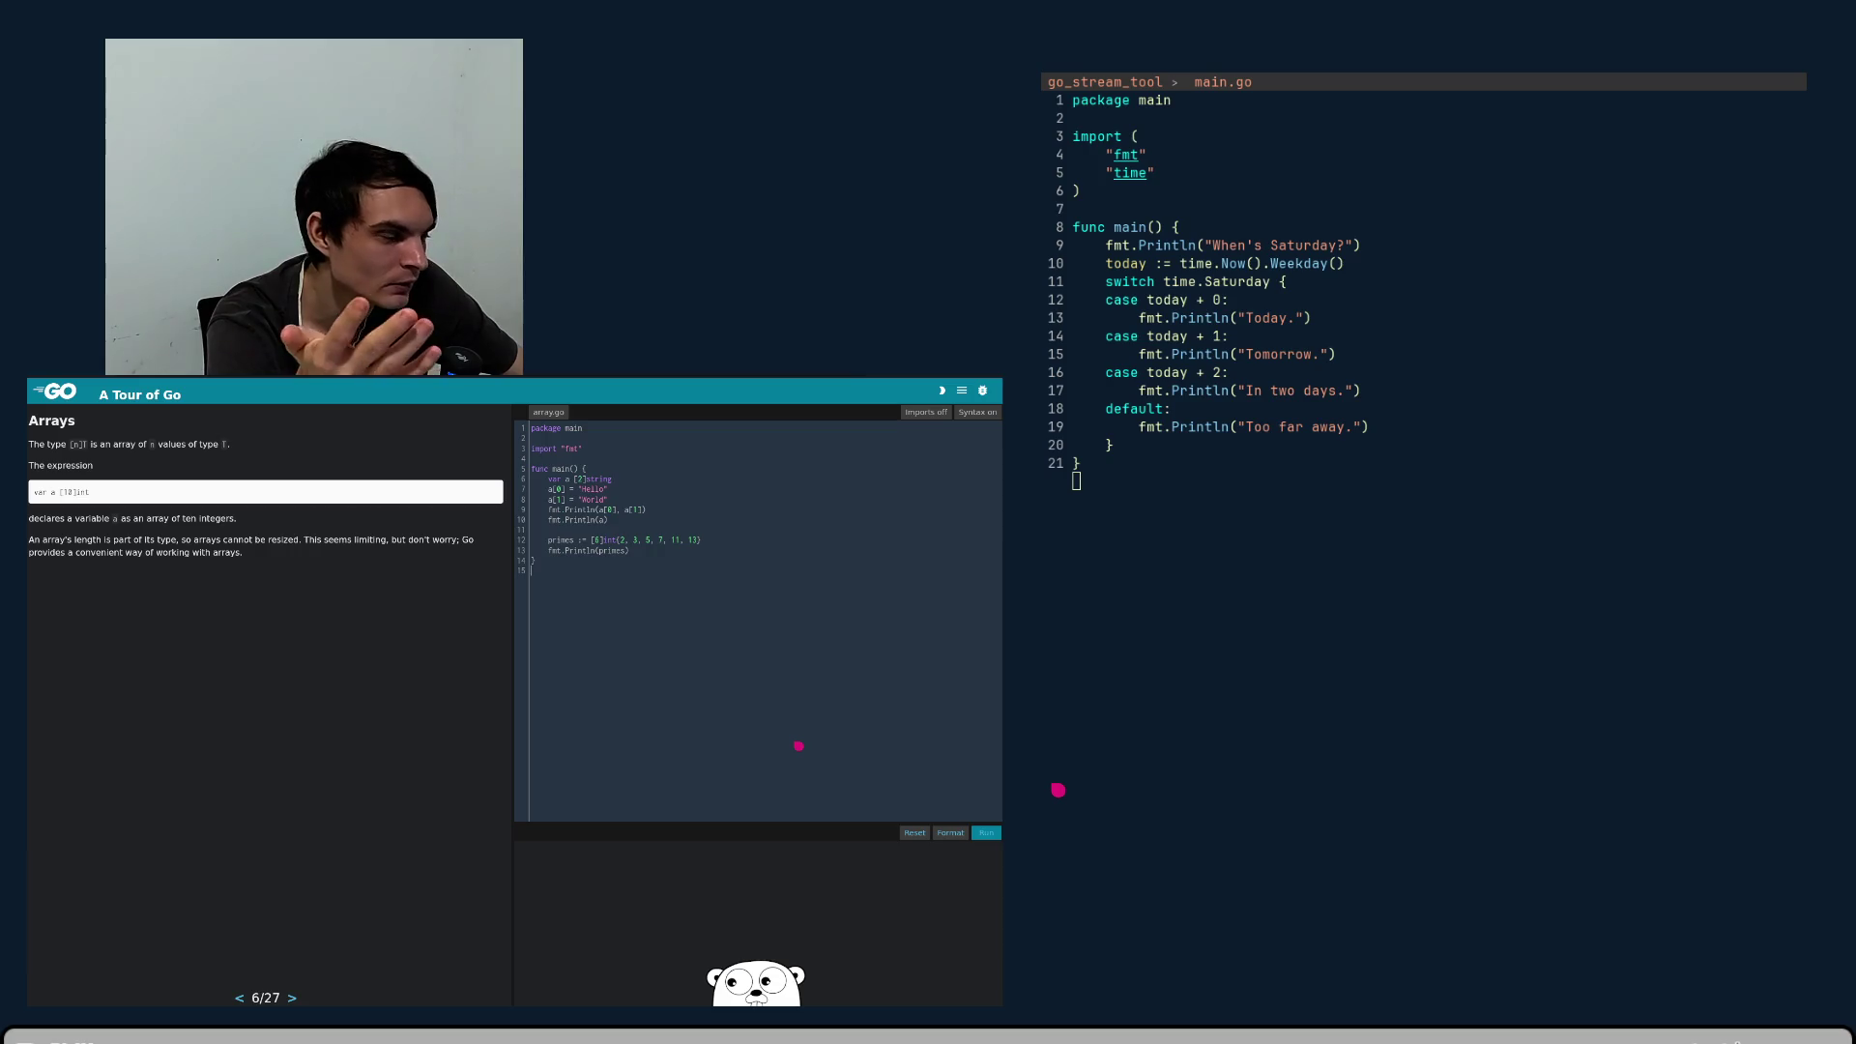
- Run the Arrays example with Shift+Enter, printing Hello World and [2 3 5 7 11 13]
{"action": "key", "text": "shift+Return"}
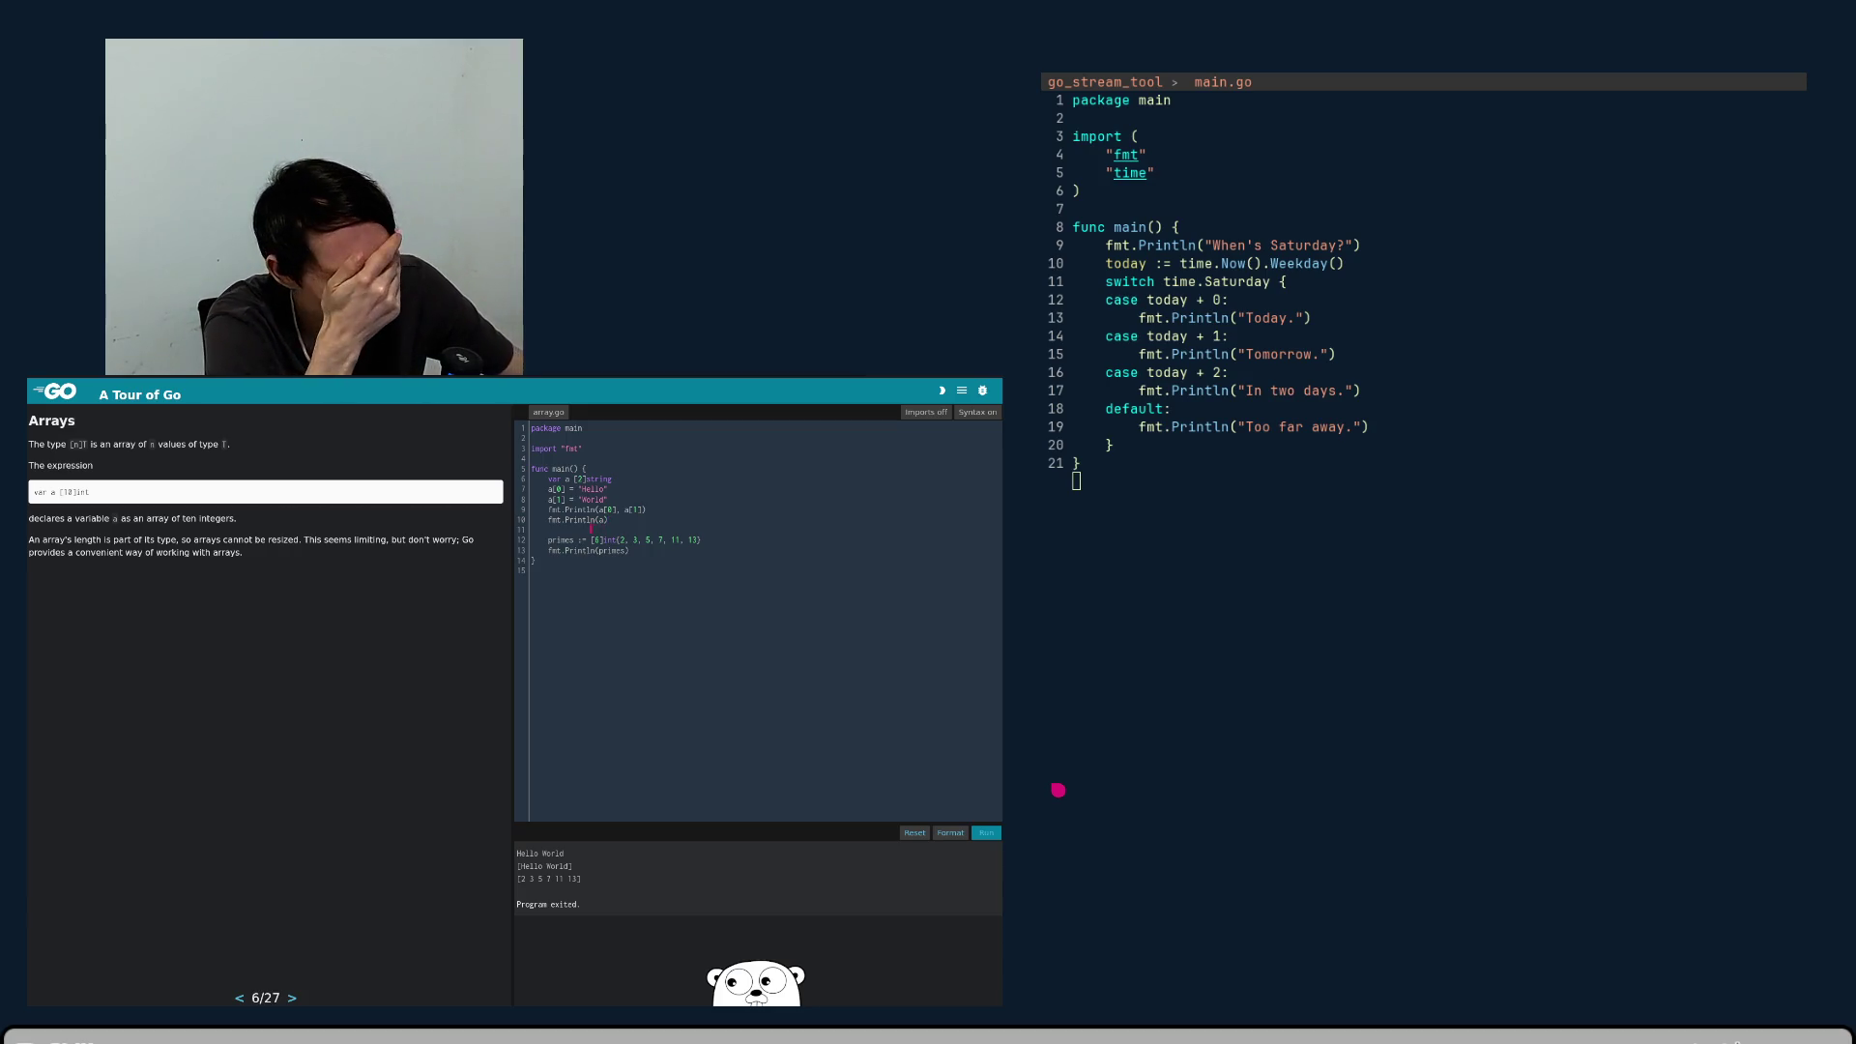
- Rerun the Arrays example, outputting Hello World and [2 3 5 7 11 13], with the caret on the primes Println line
{"action": "key", "text": "Down"}
{"action": "key", "text": "Down"}
{"action": "key", "text": "Down"}
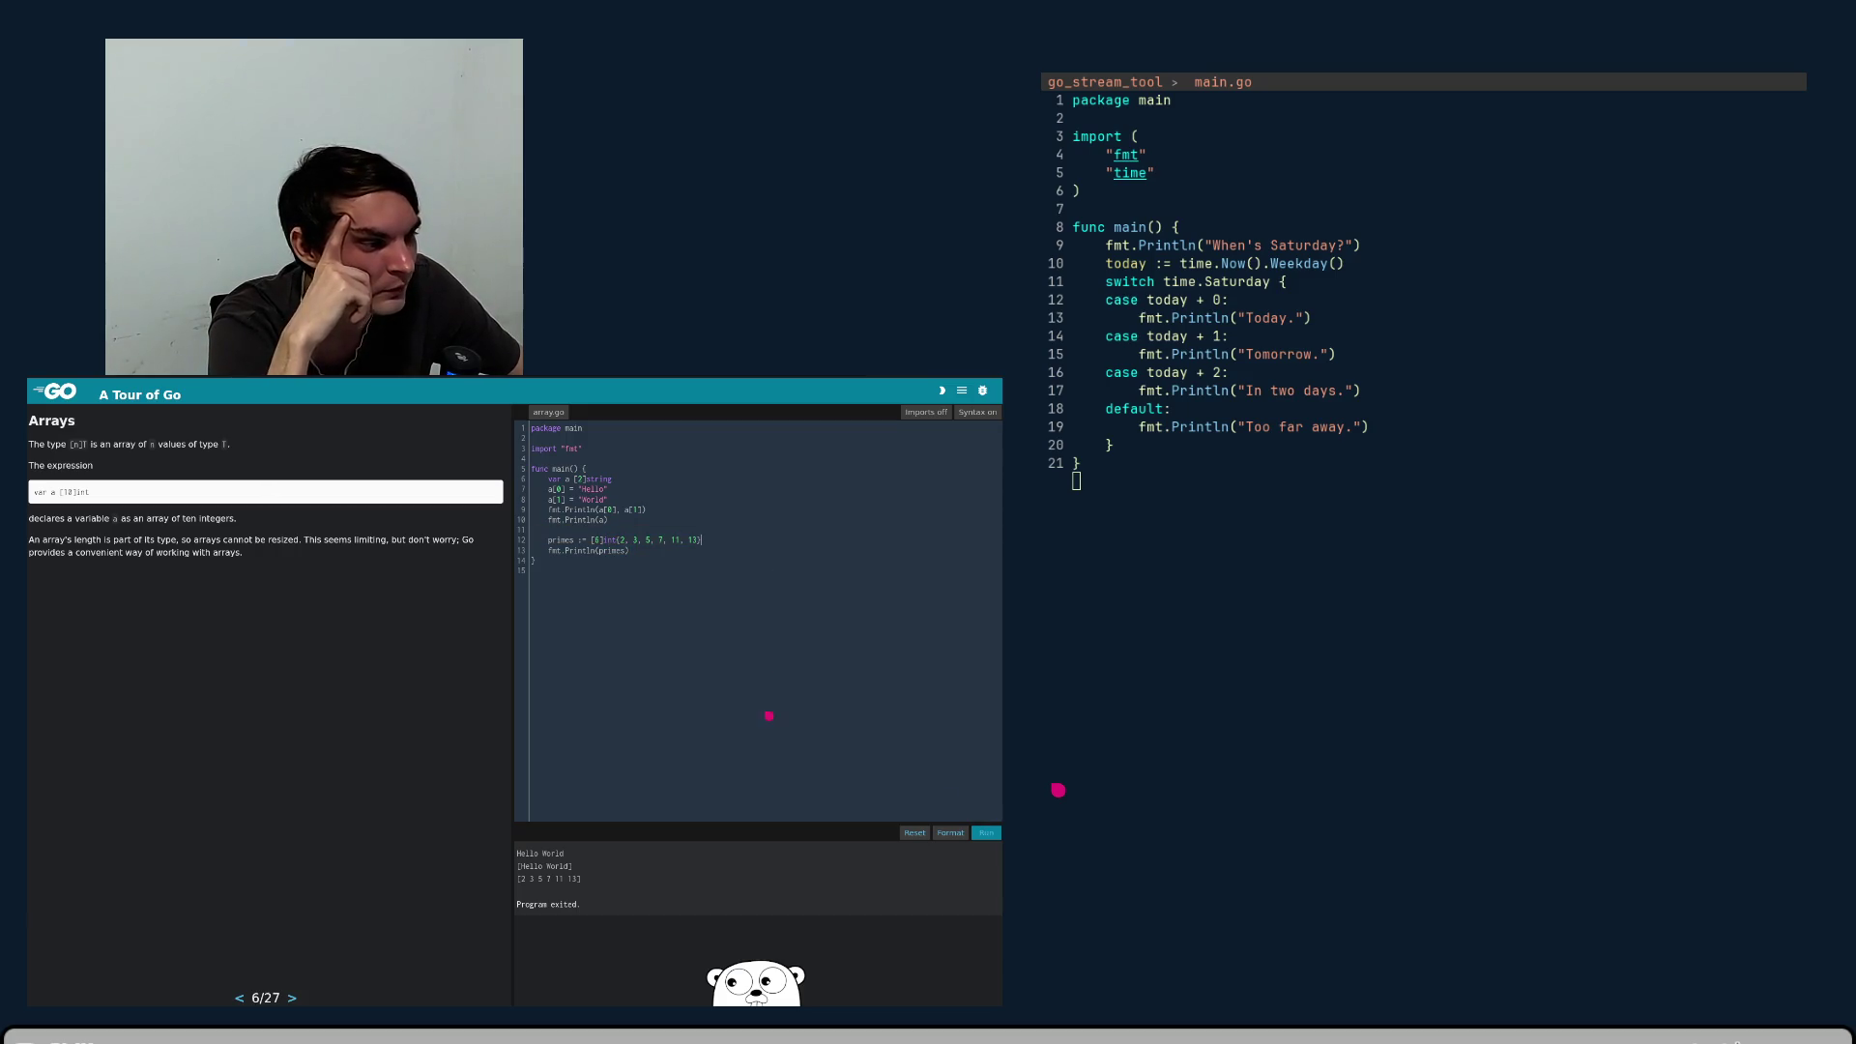
{"action": "left_click", "coordinate": [986, 833]}
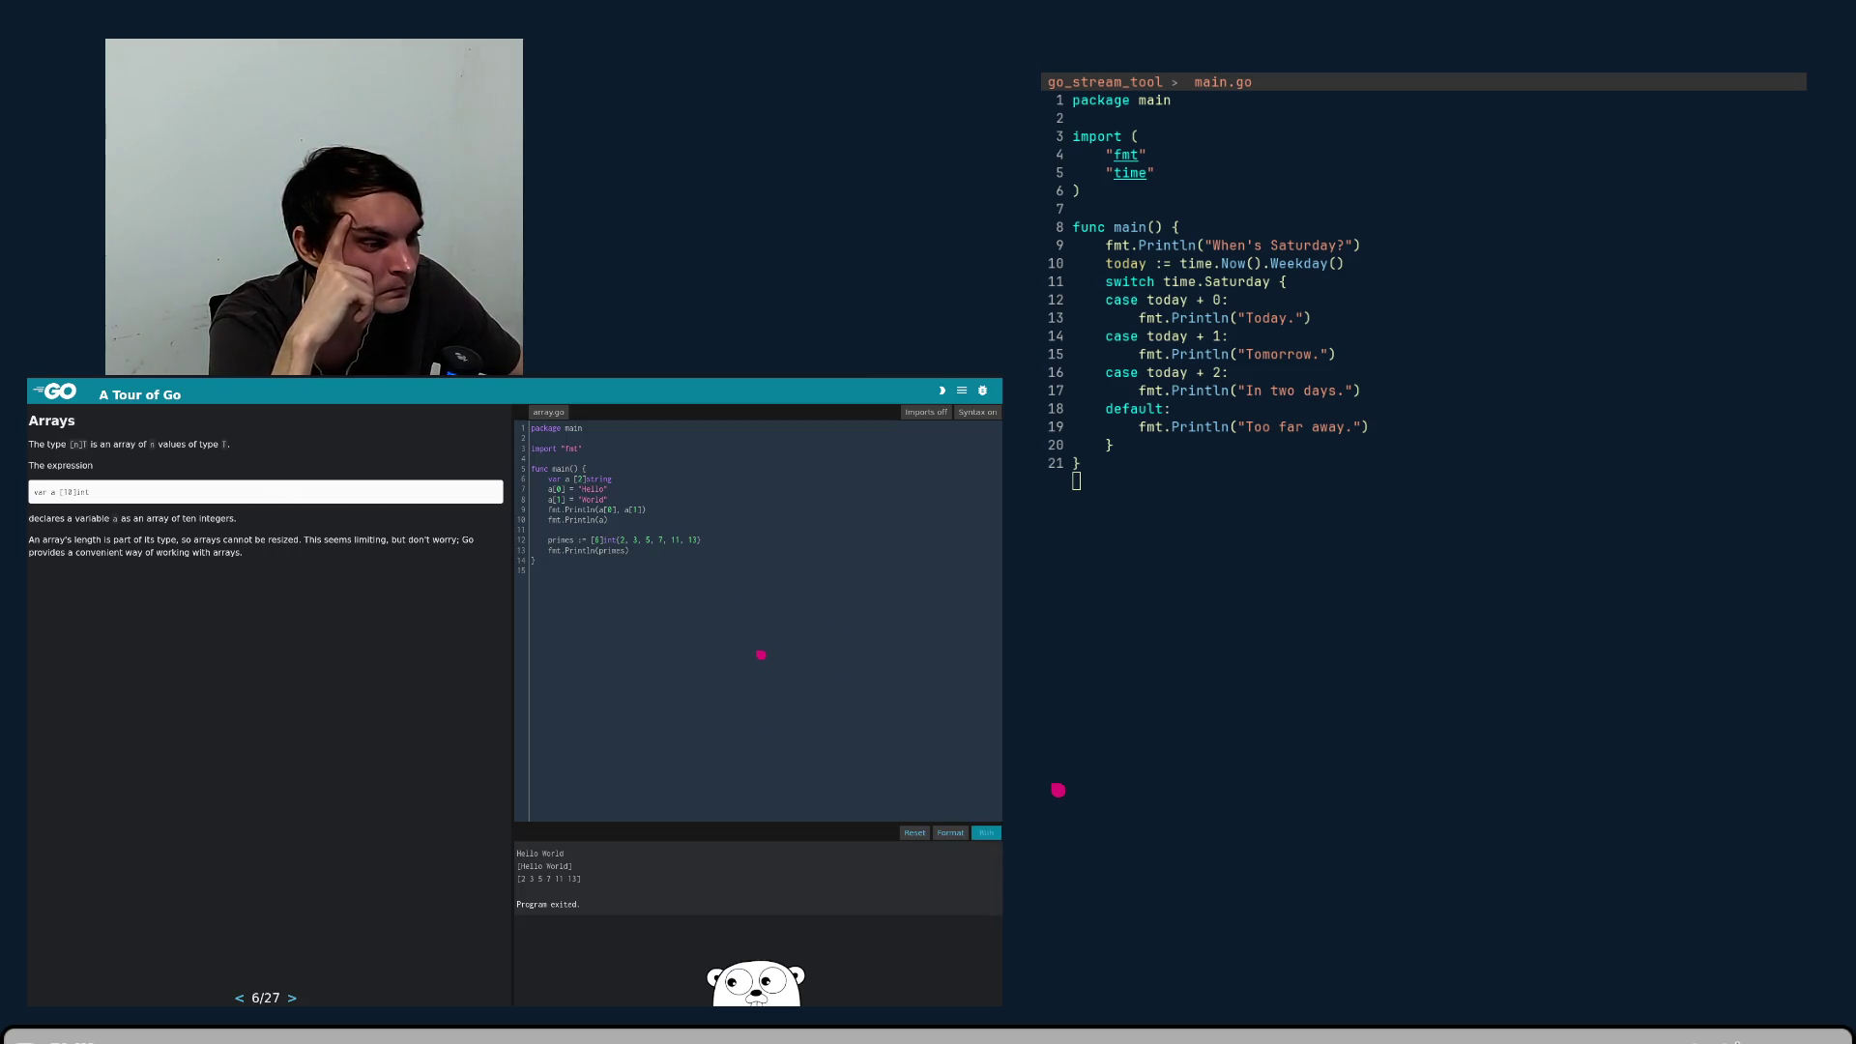
- Advance from the Arrays lesson (6/27) to the Slices lesson, page 7 of 27
{"action": "left_click", "coordinate": [292, 998]}
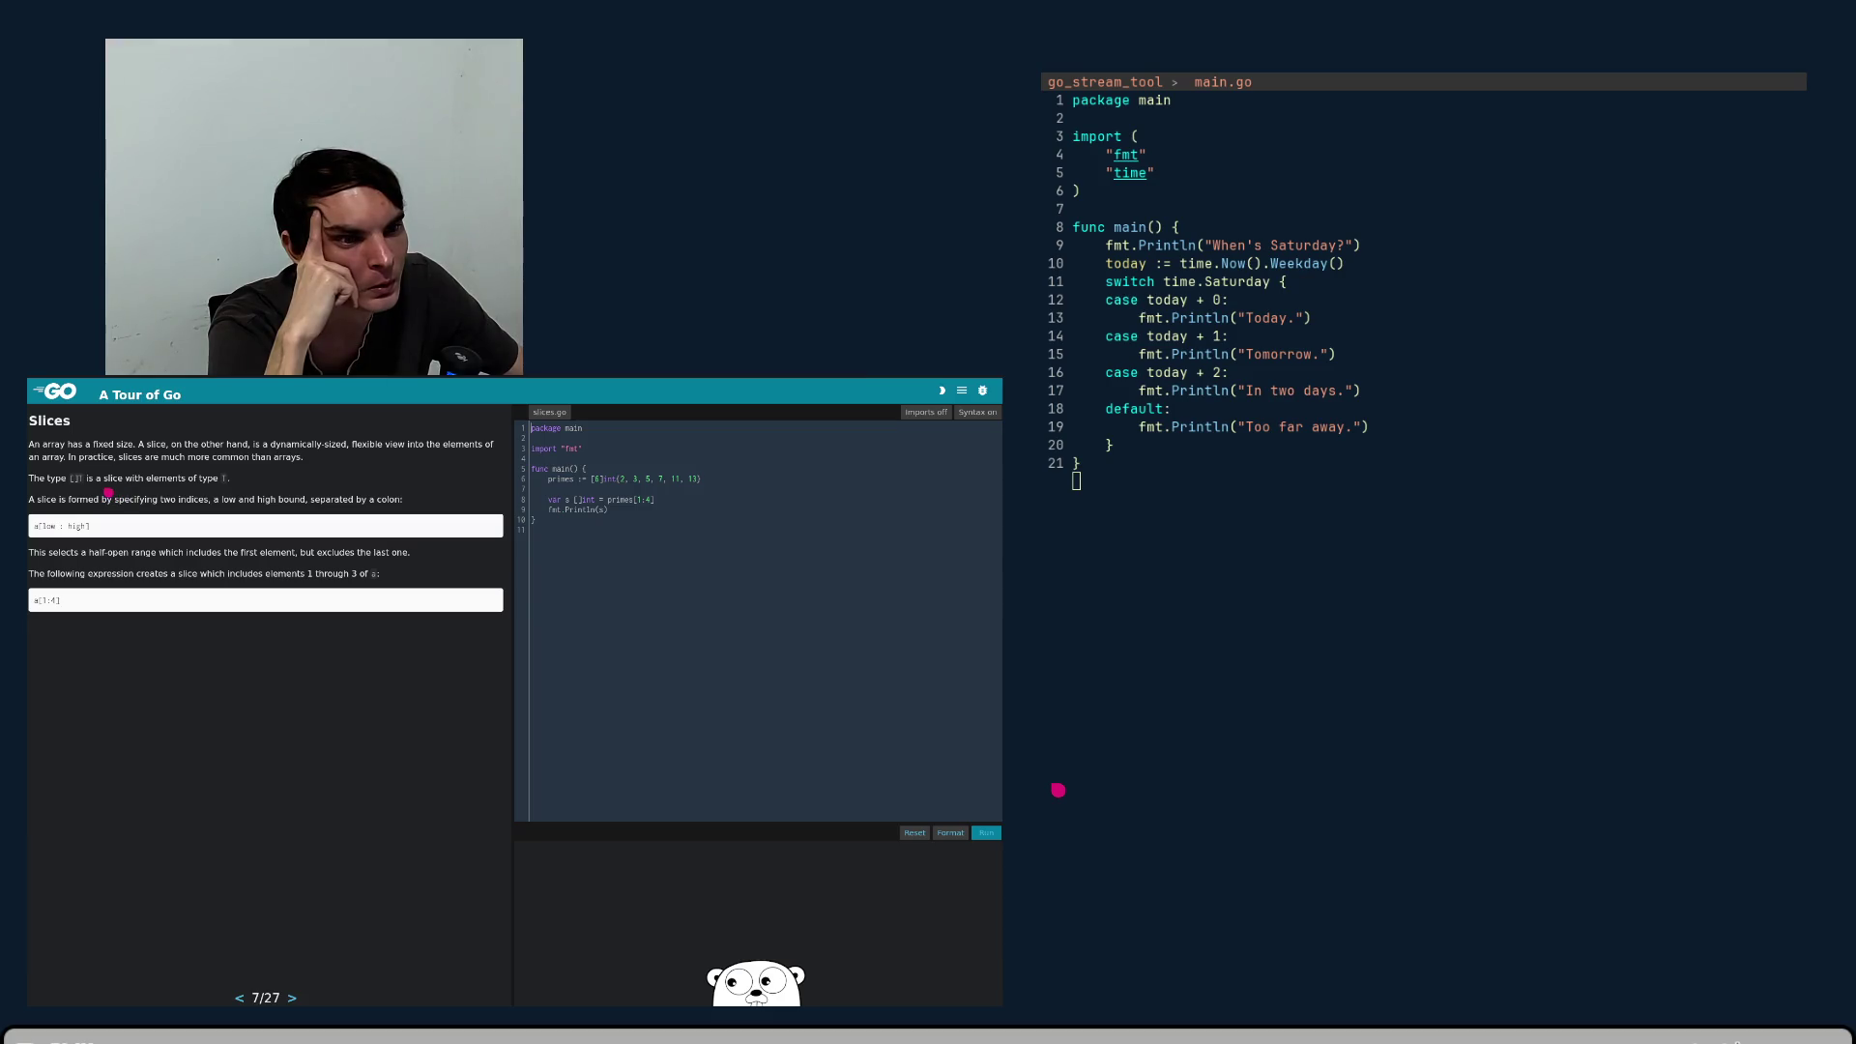
{"action": "mouse_move", "coordinate": [108, 492]}
{"action": "left_mouse_down"}
{"action": "mouse_move", "coordinate": [102, 477]}
{"action": "mouse_move", "coordinate": [146, 457]}
{"action": "left_mouse_up"}
{"action": "left_click", "coordinate": [147, 450]}
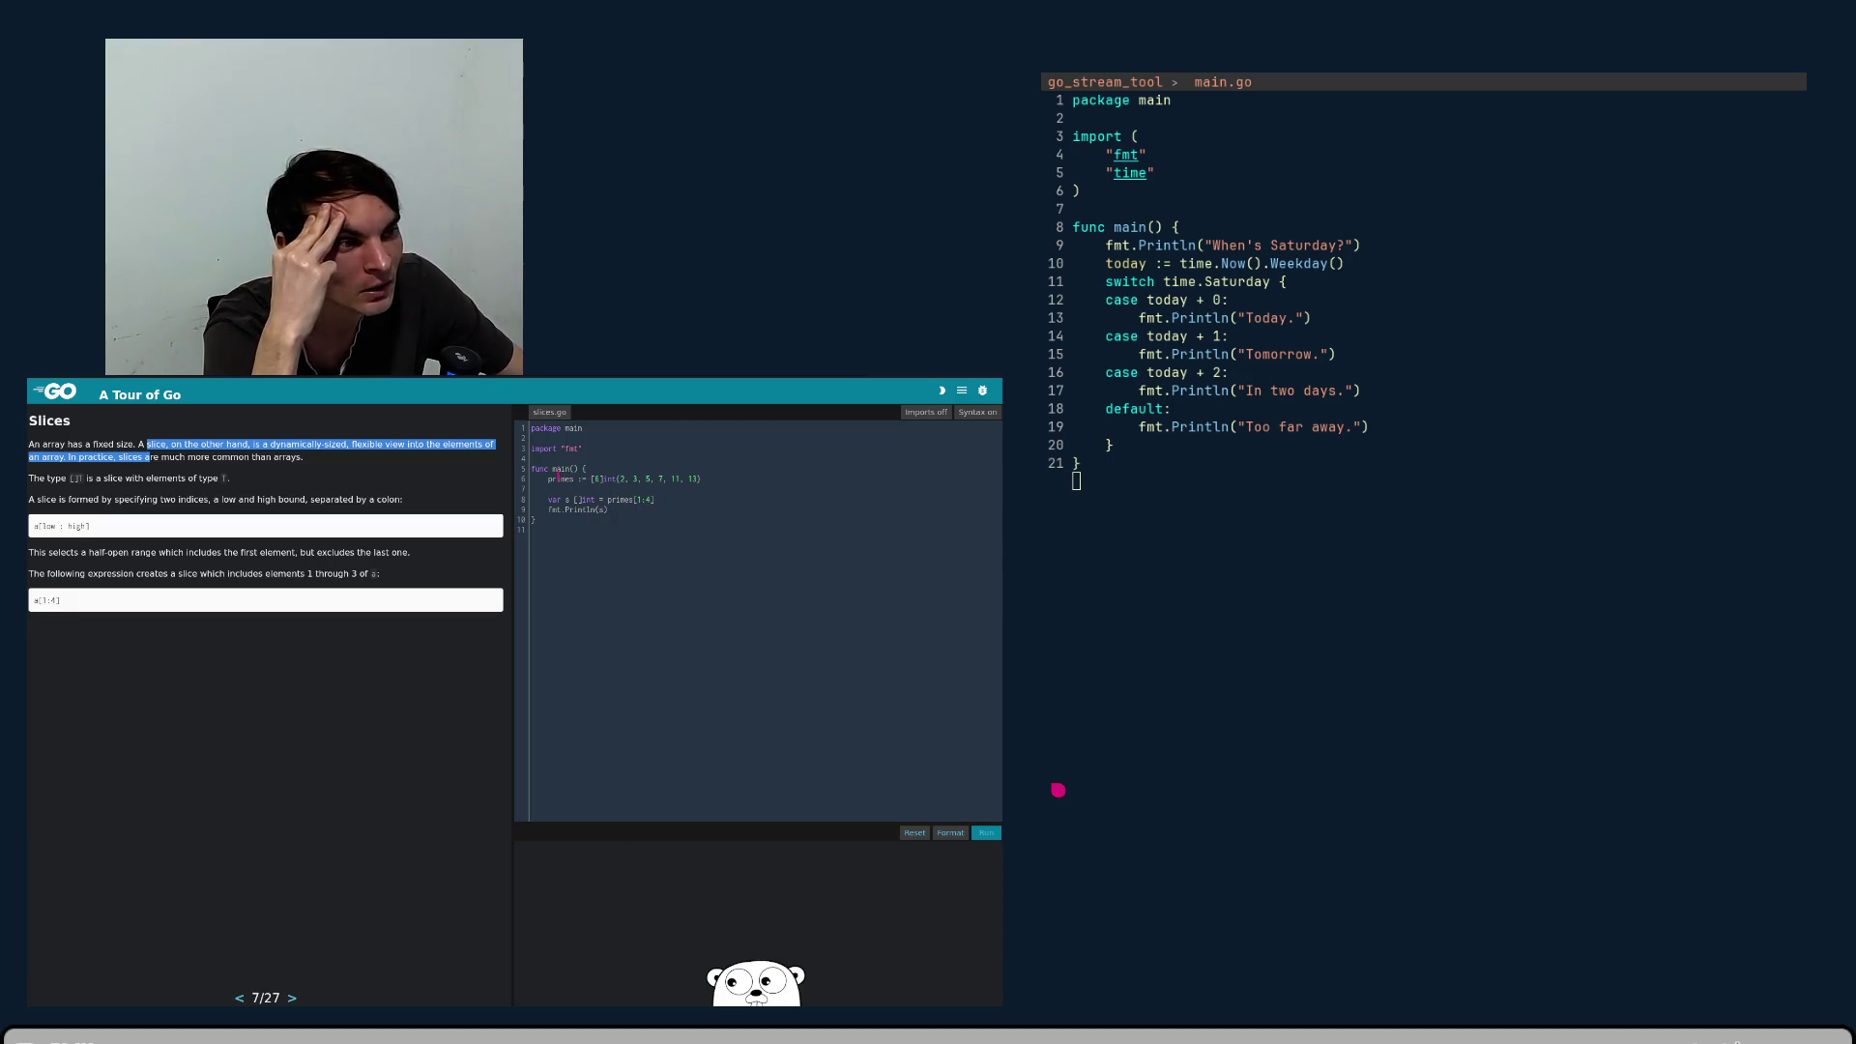
- Add the missing ')' to fmt.Println(s) and run the Slices example, printing [3 5 7]
{"action": "left_click", "coordinate": [553, 478]}
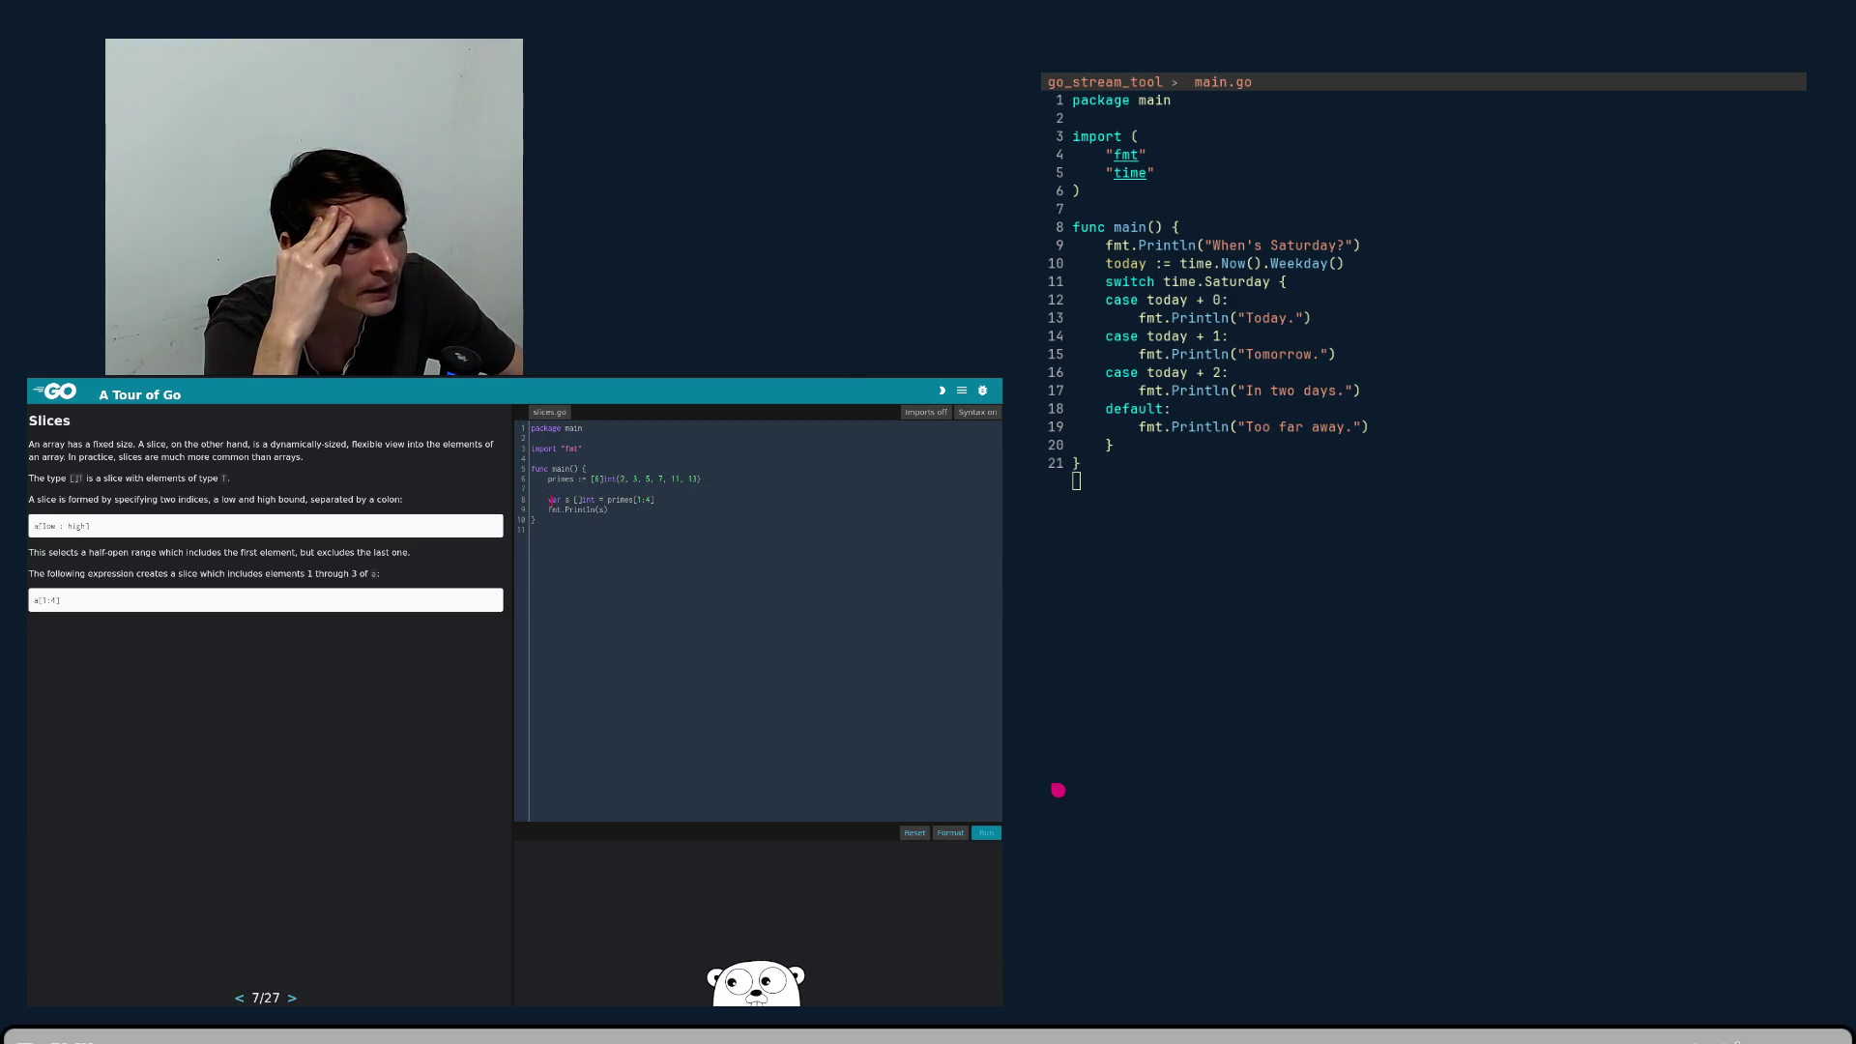
{"action": "left_click", "coordinate": [658, 493]}
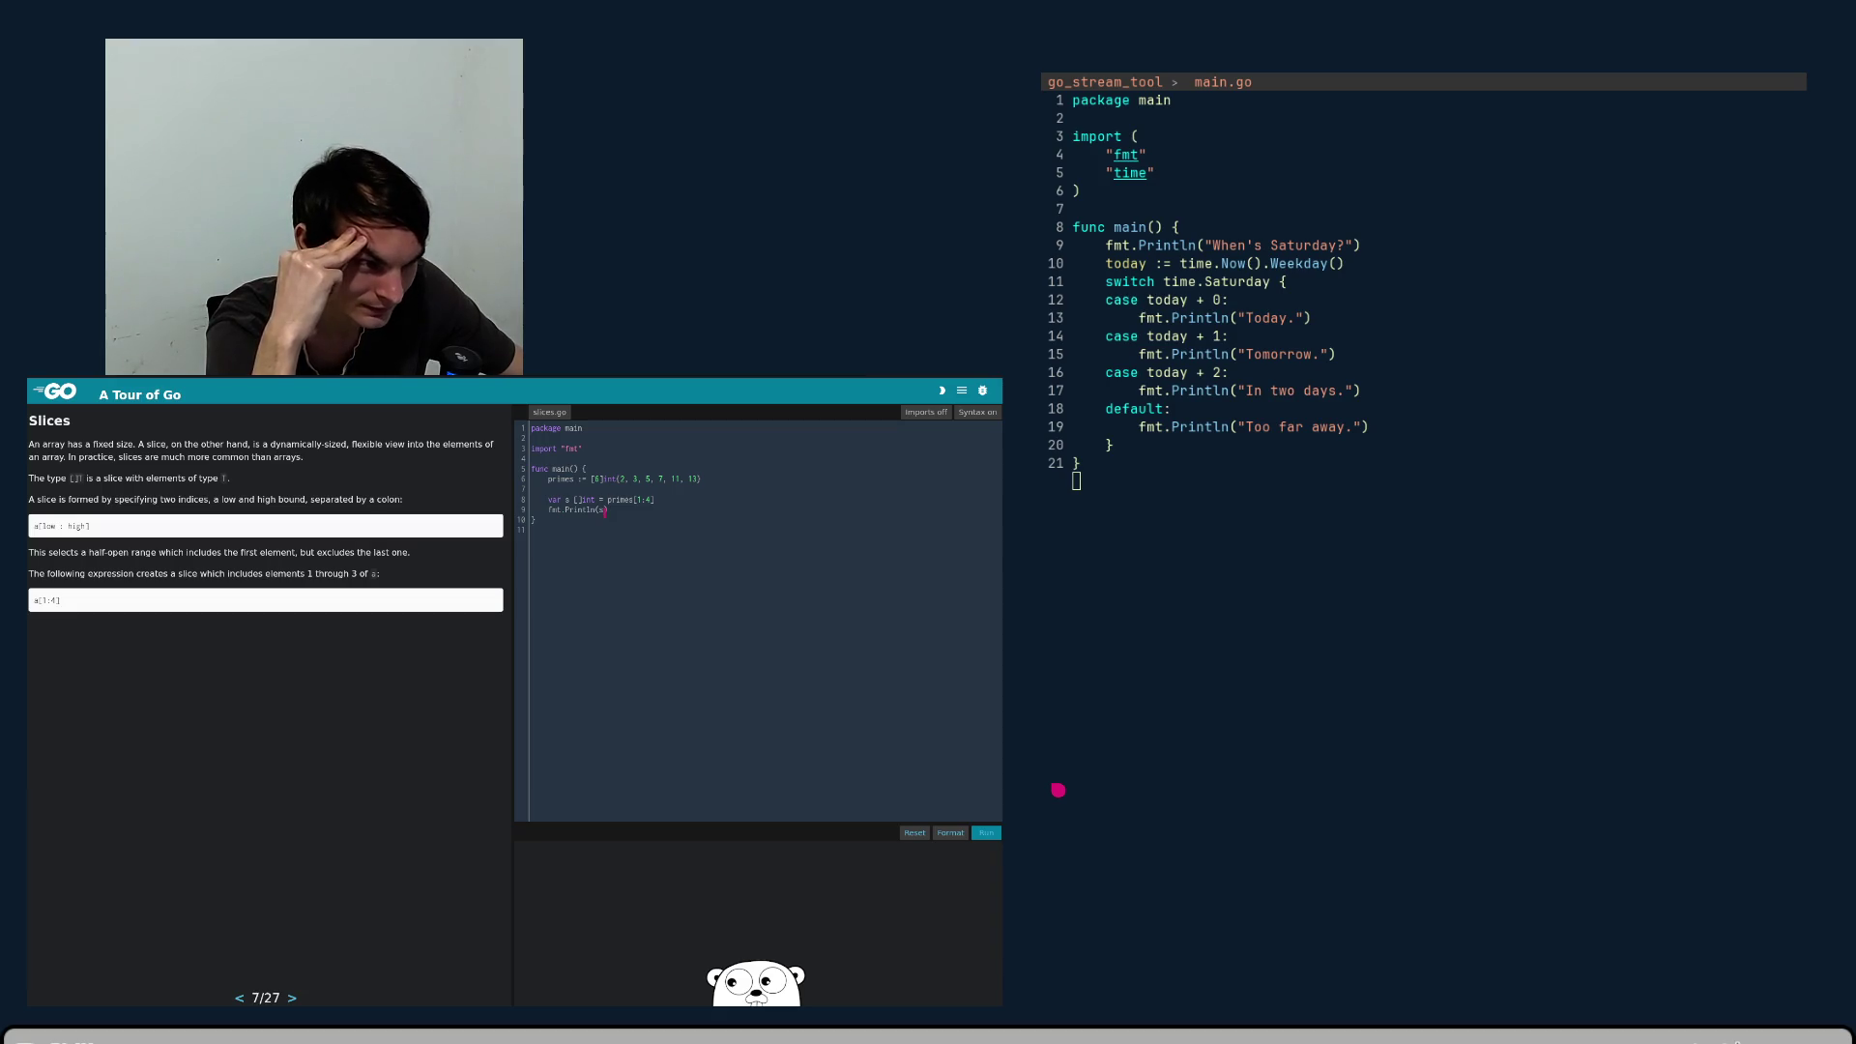
{"action": "type", "text": ")"}
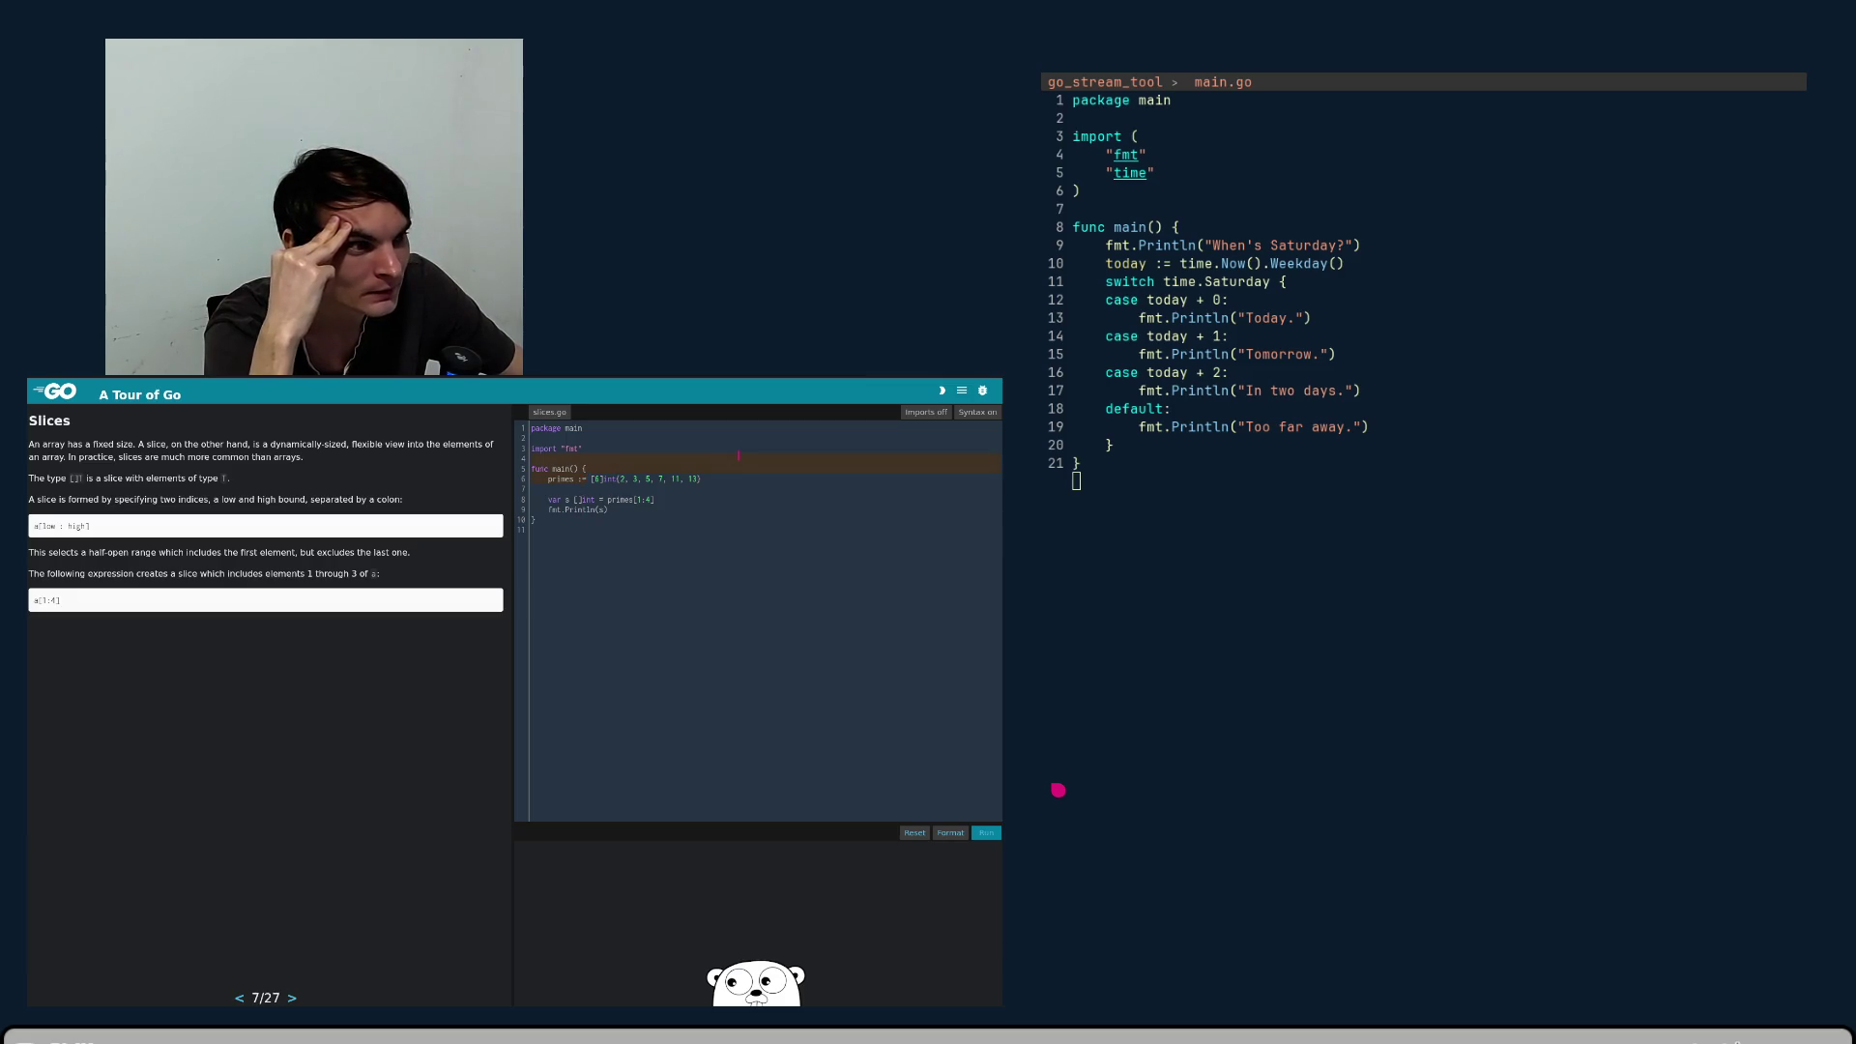
{"action": "left_click", "coordinate": [710, 478]}
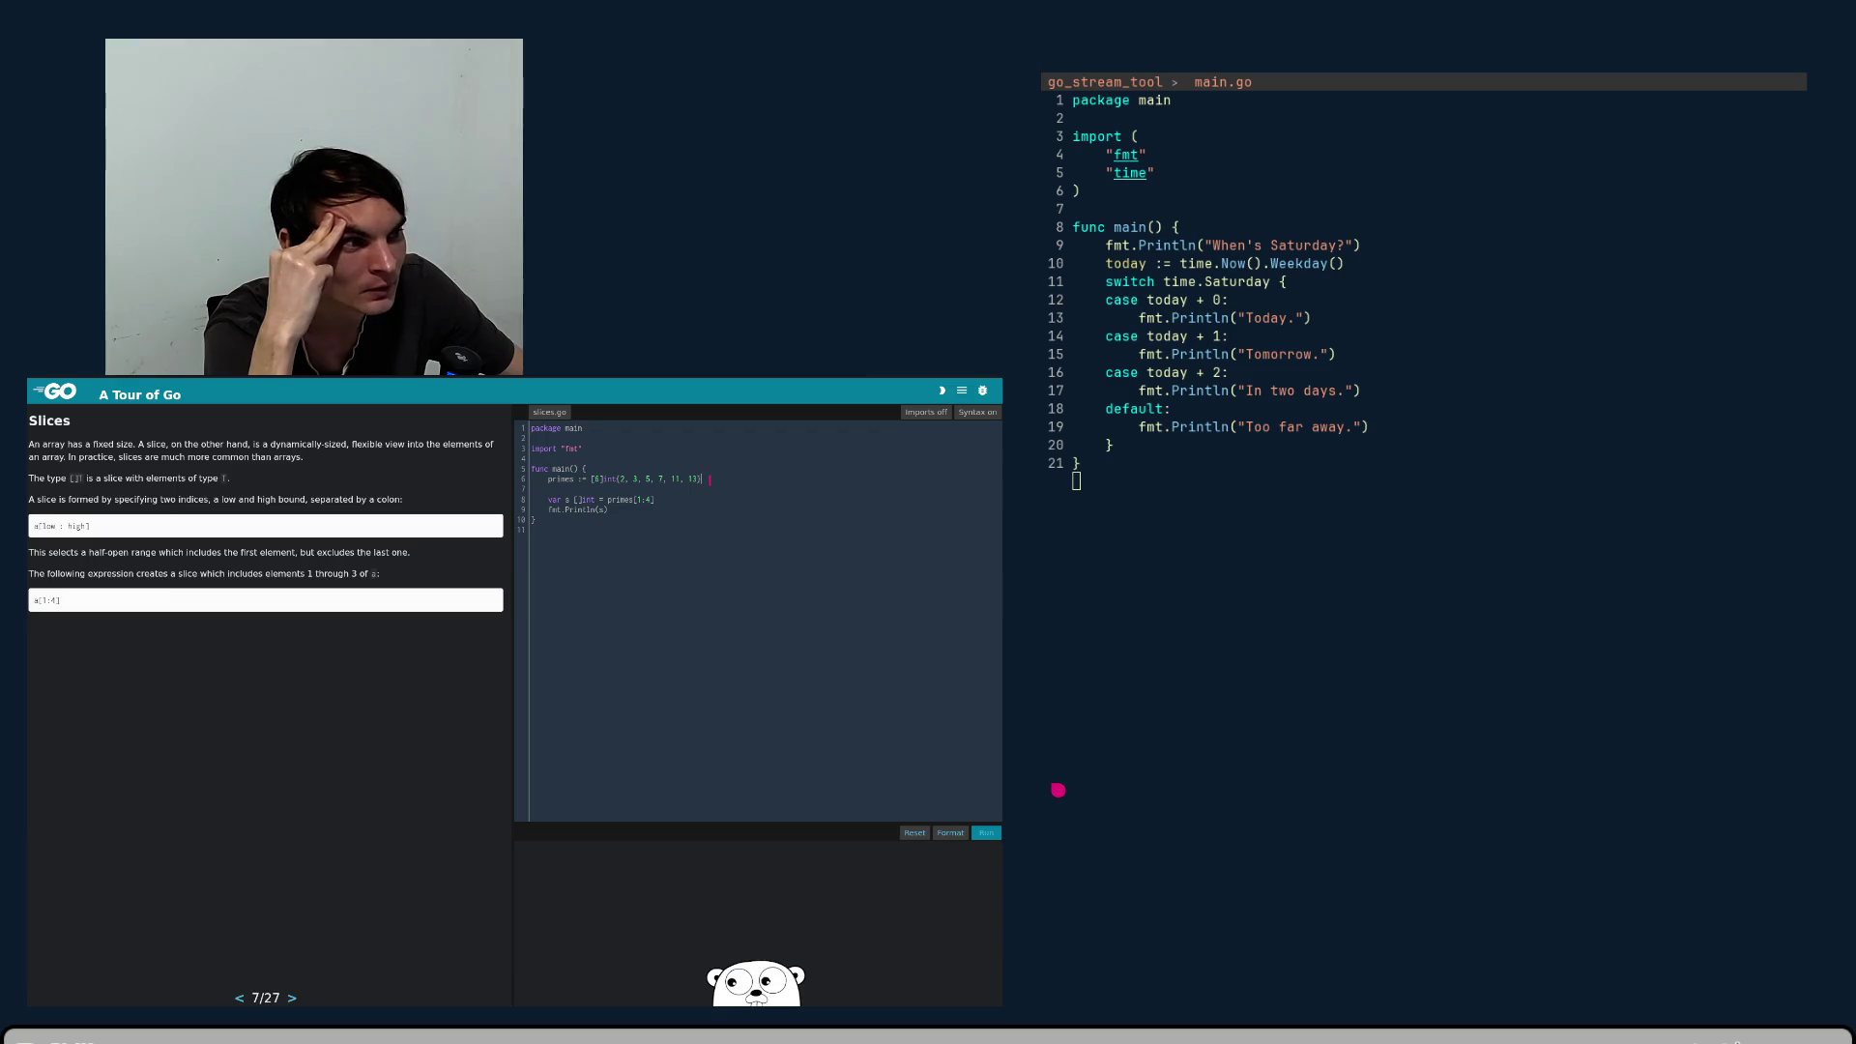
{"action": "left_click", "coordinate": [558, 490]}
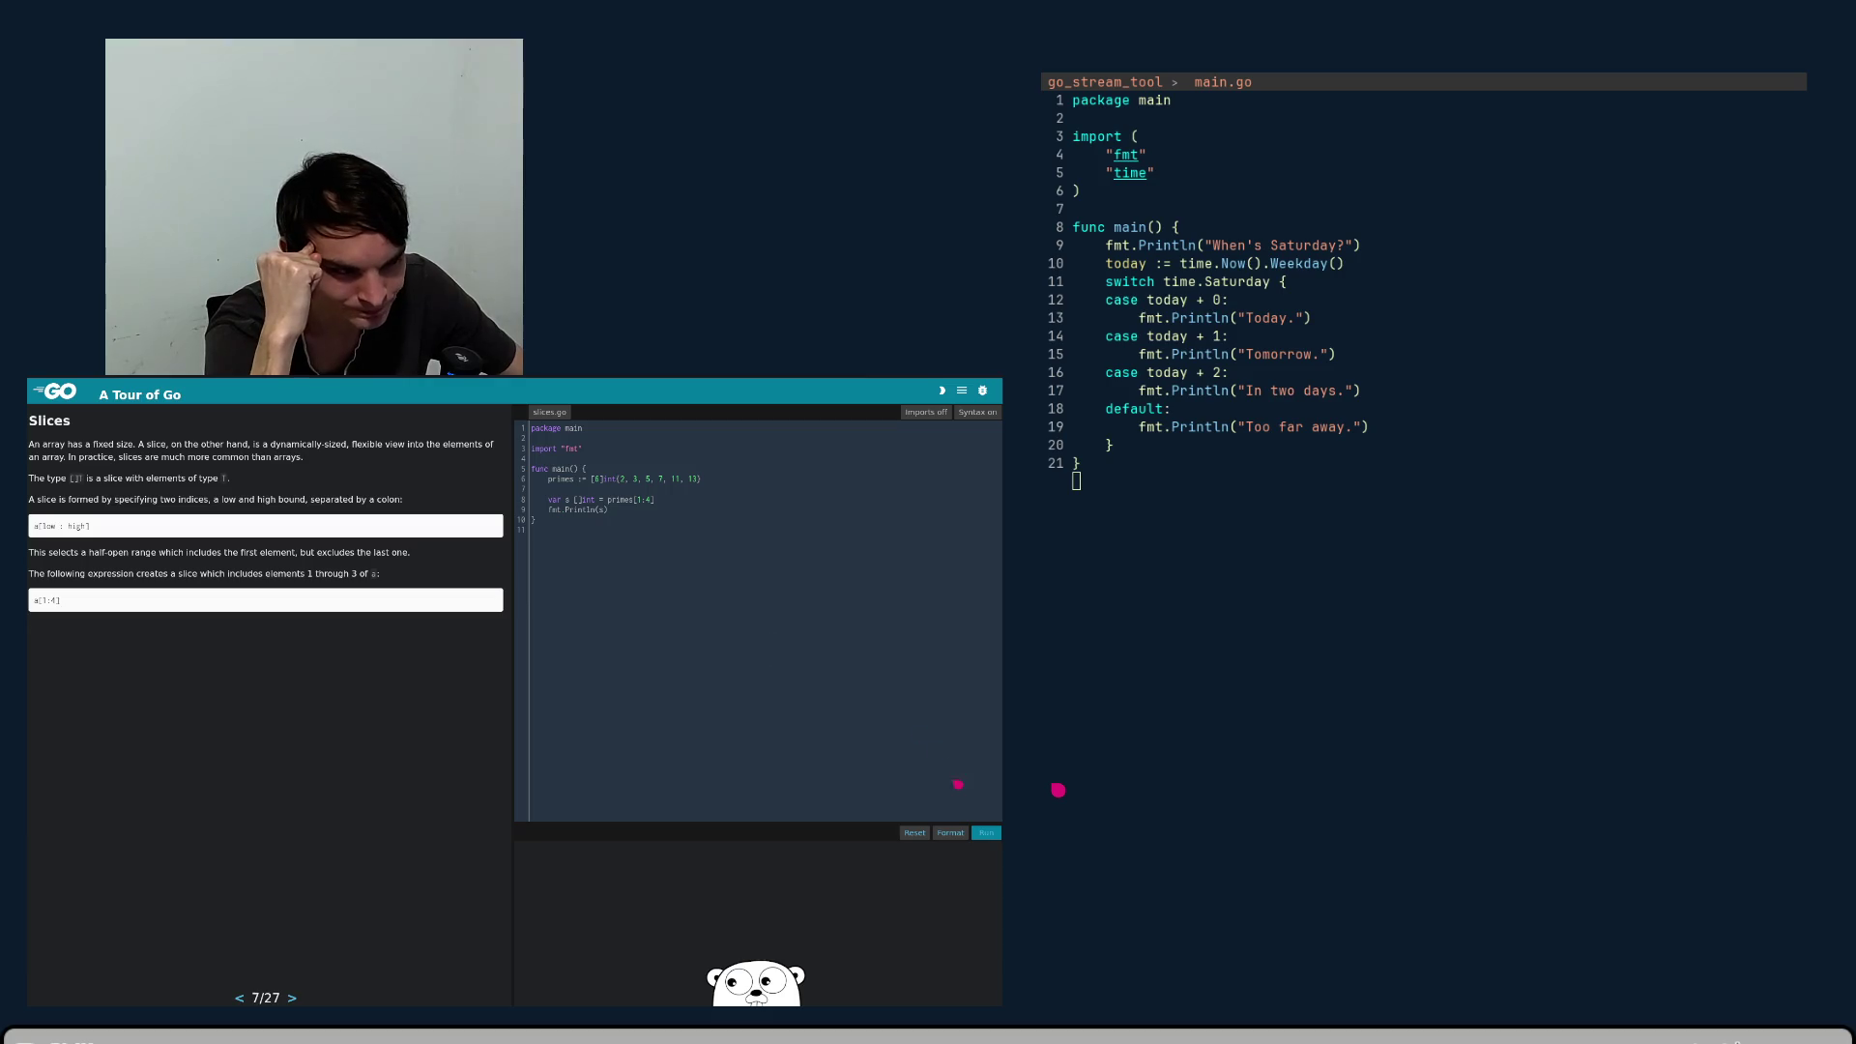
{"action": "left_click", "coordinate": [987, 833]}
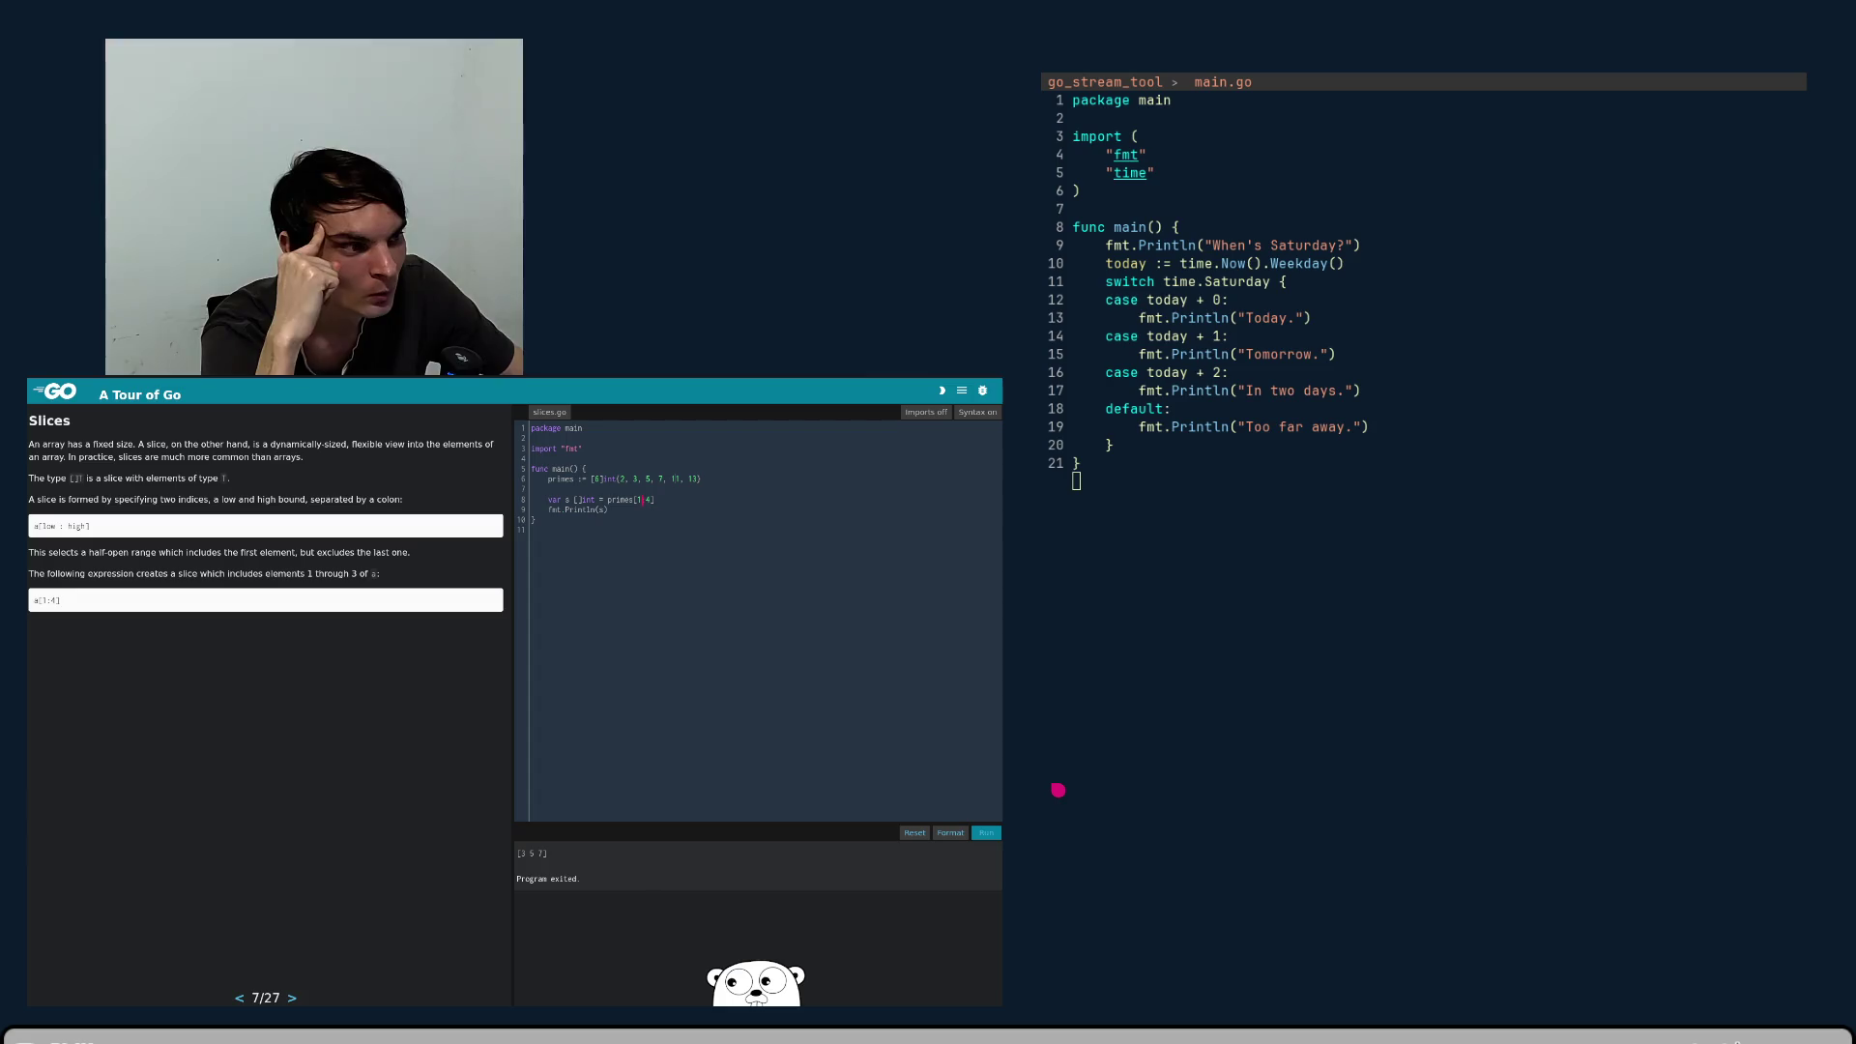
- Change line 8's slice to primes[1:] and rerun, printing [3 5 7 11 13]
{"action": "key", "text": "BackSpace"}
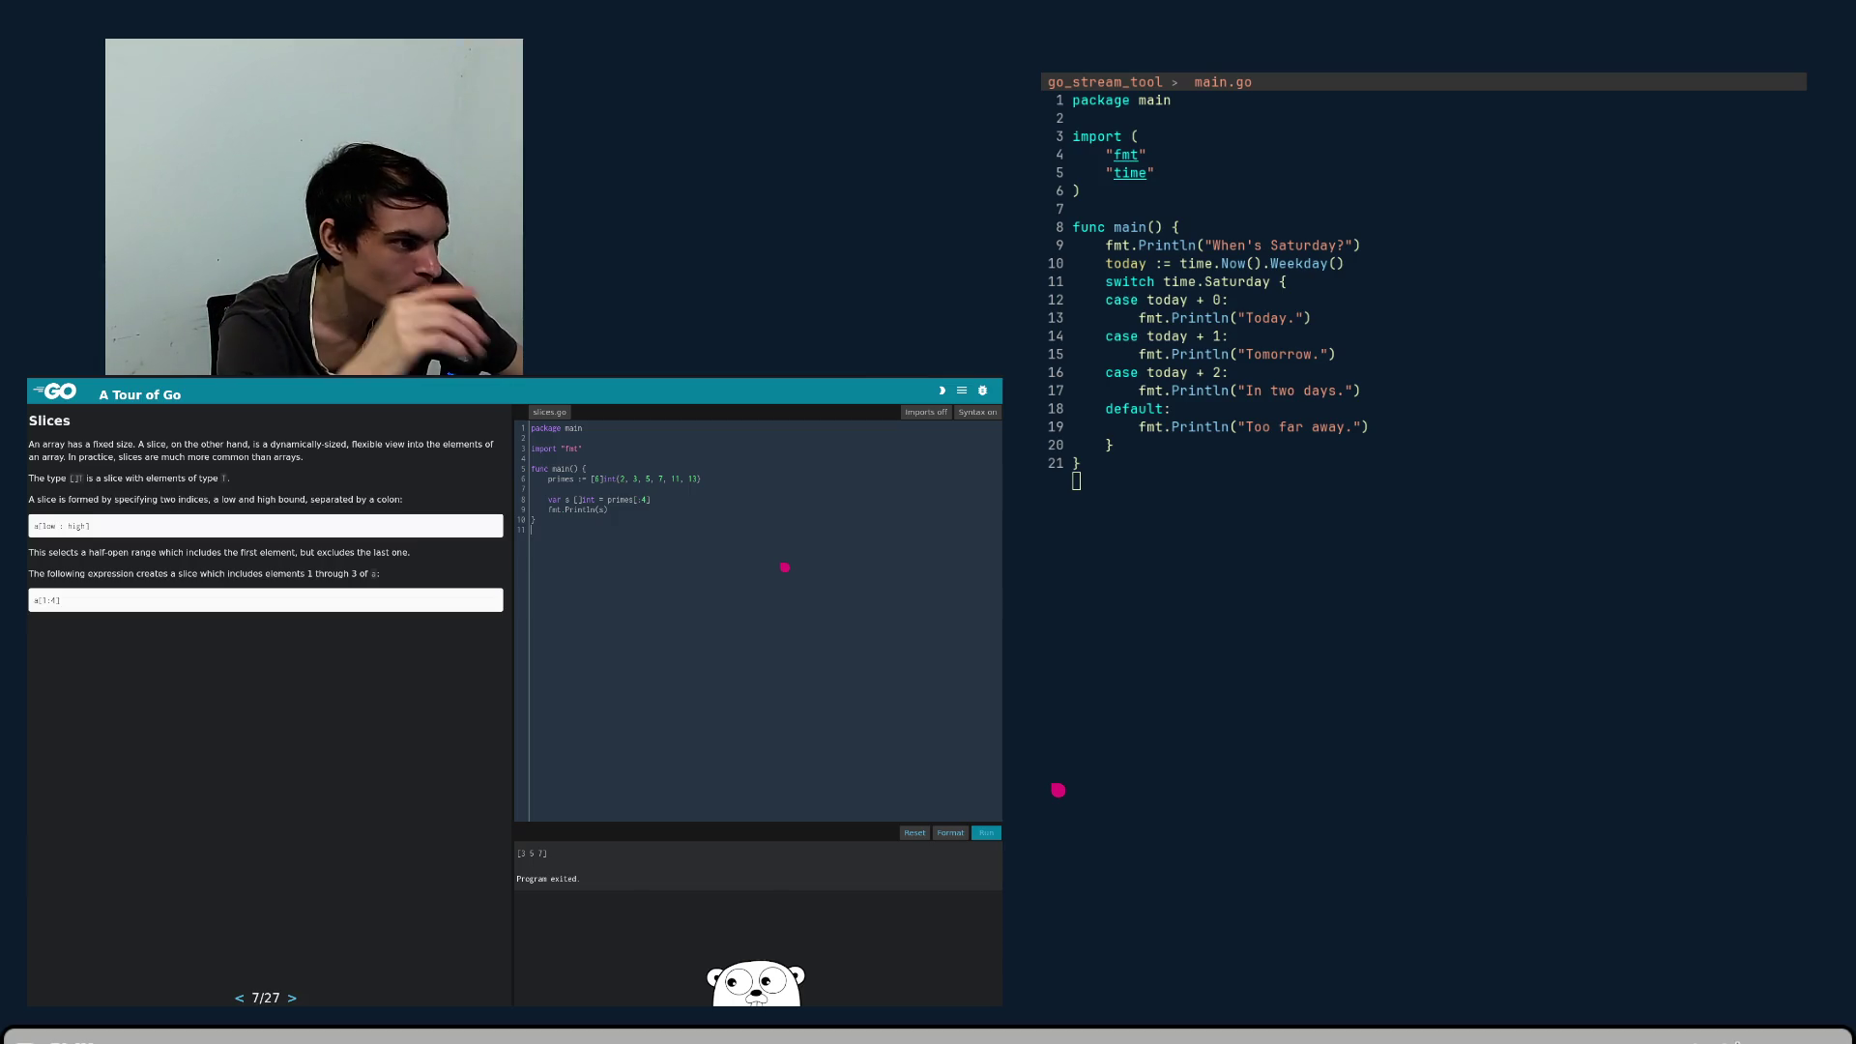
{"action": "key", "text": "shift+Return"}
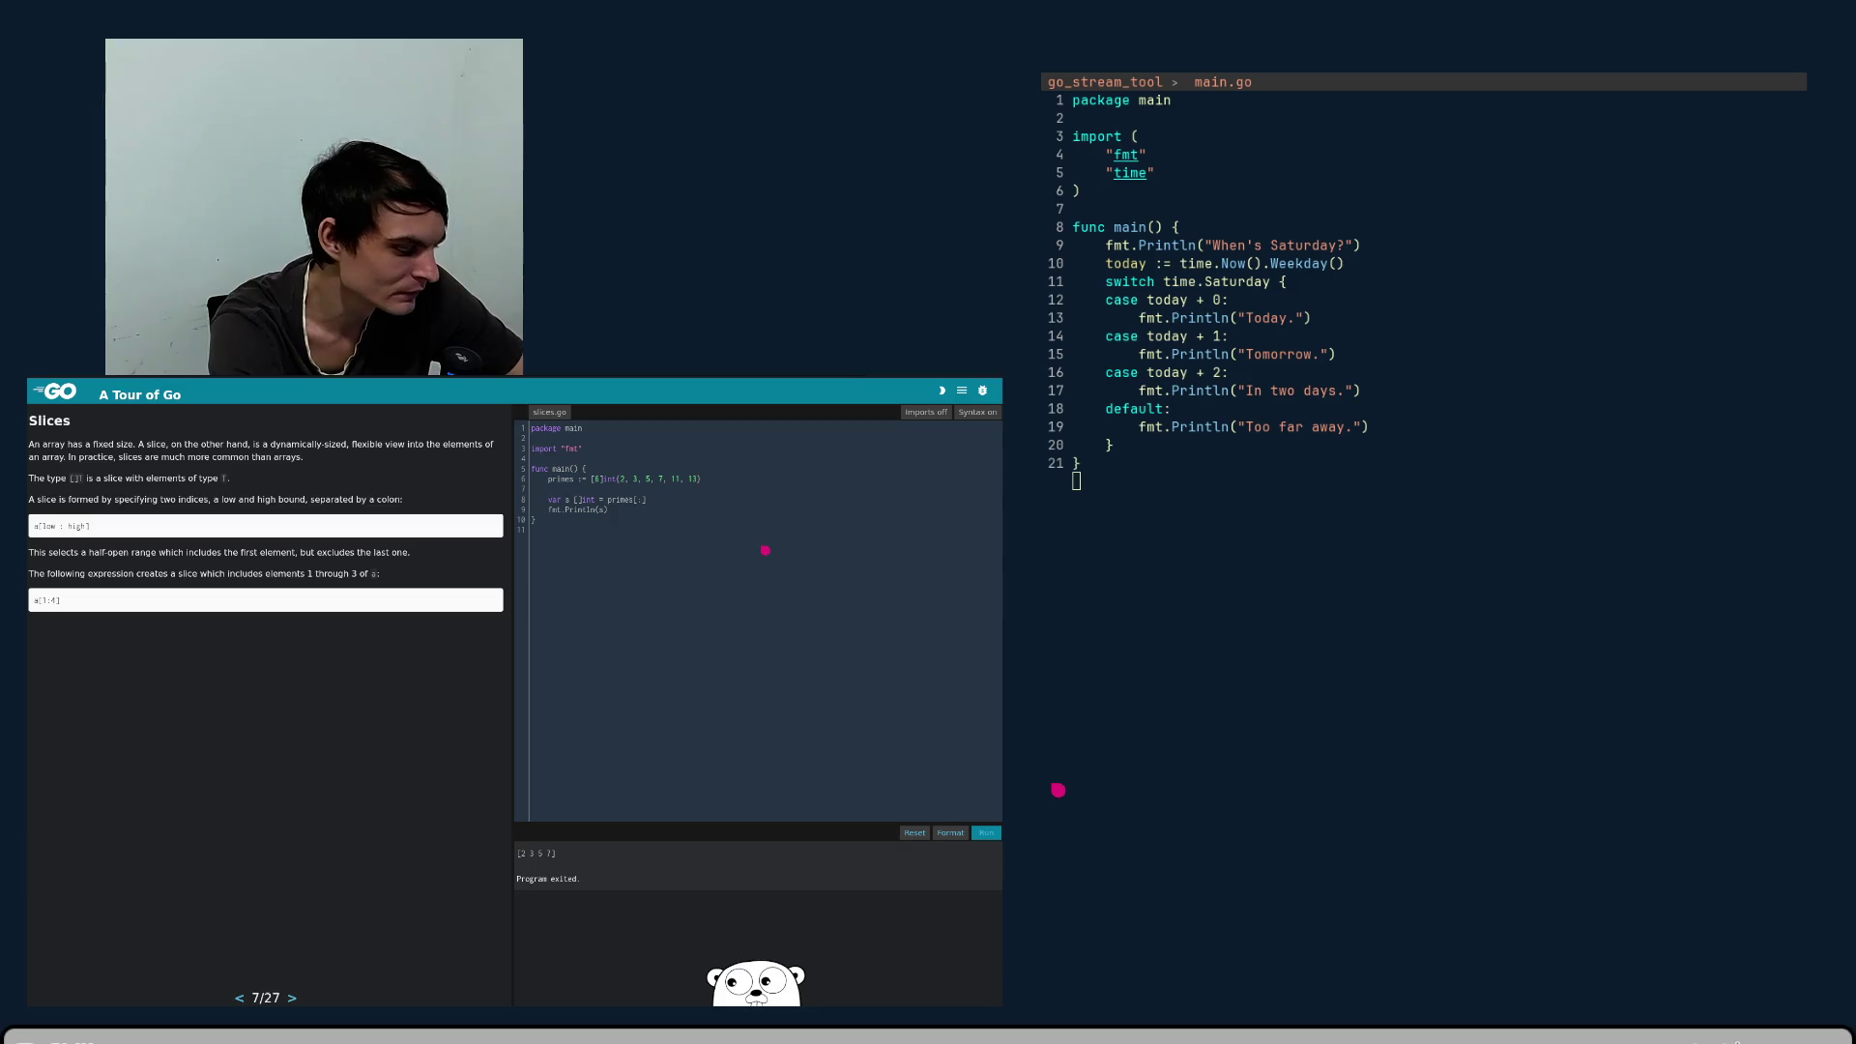
{"action": "type", "text": "1"}
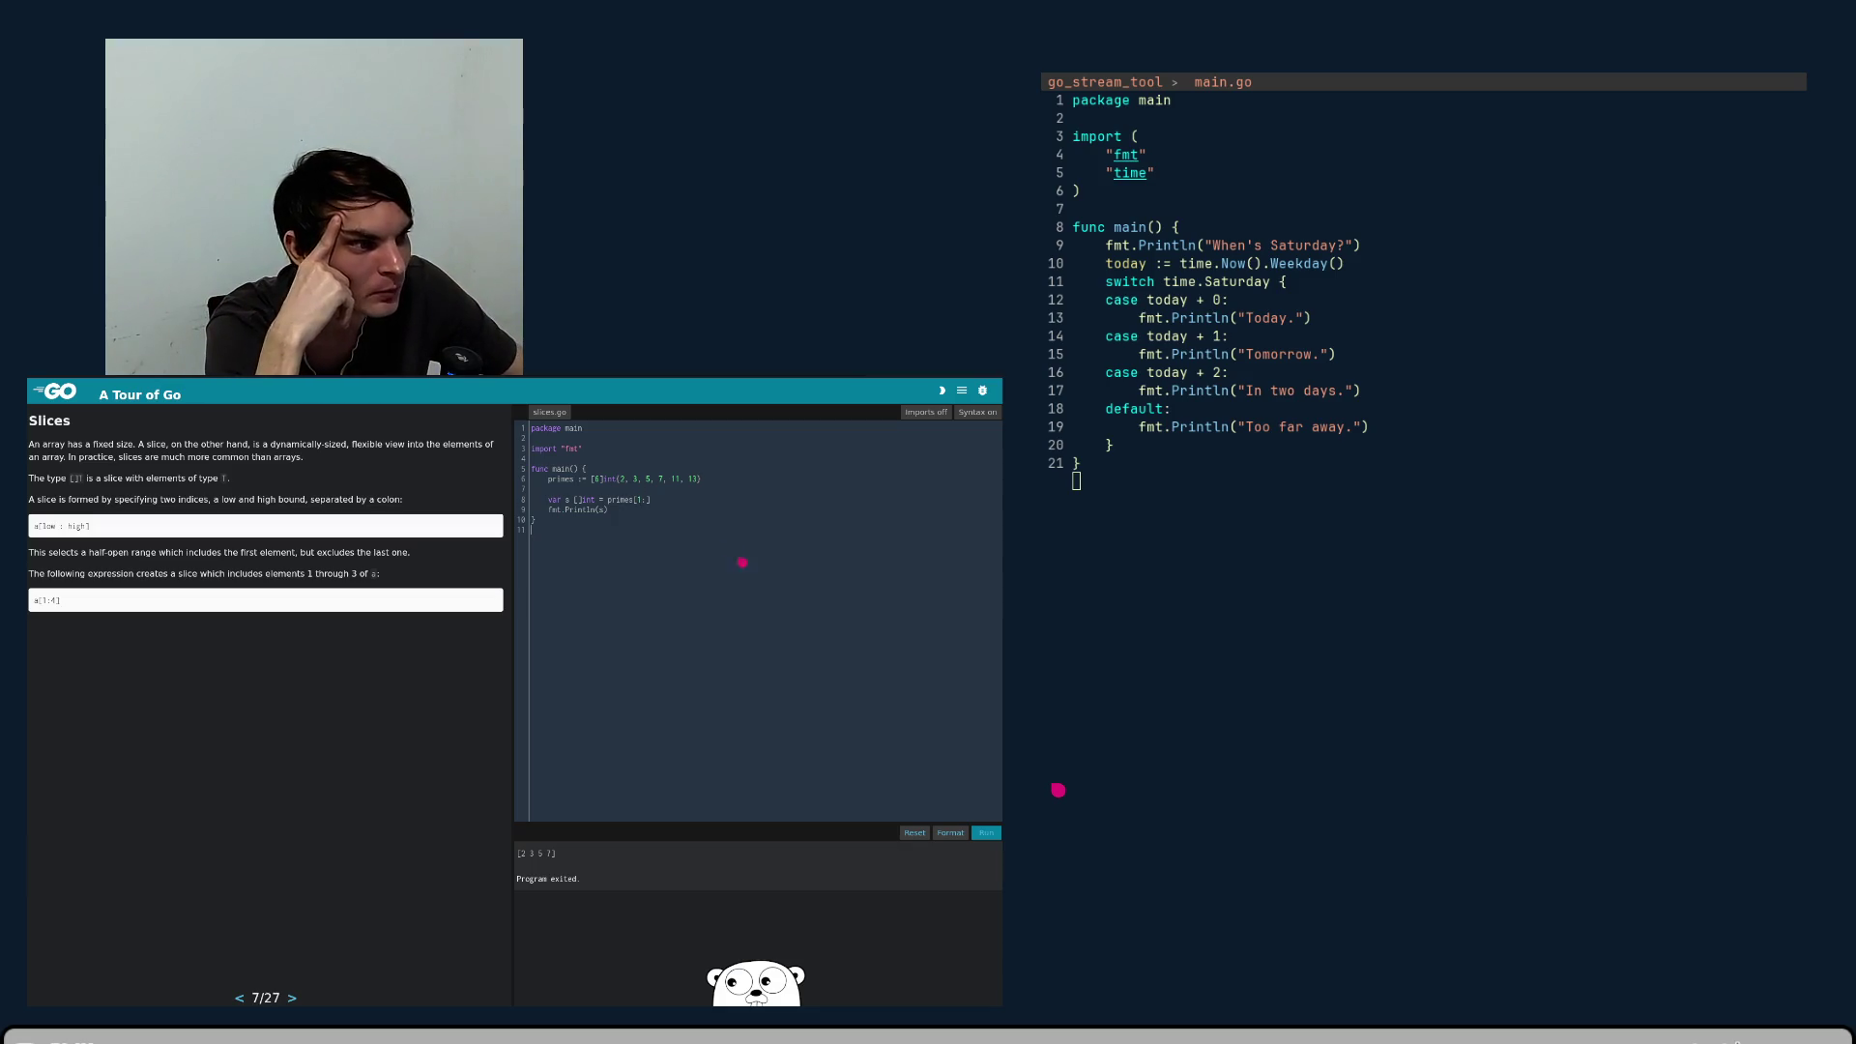
{"action": "left_click", "coordinate": [996, 836]}
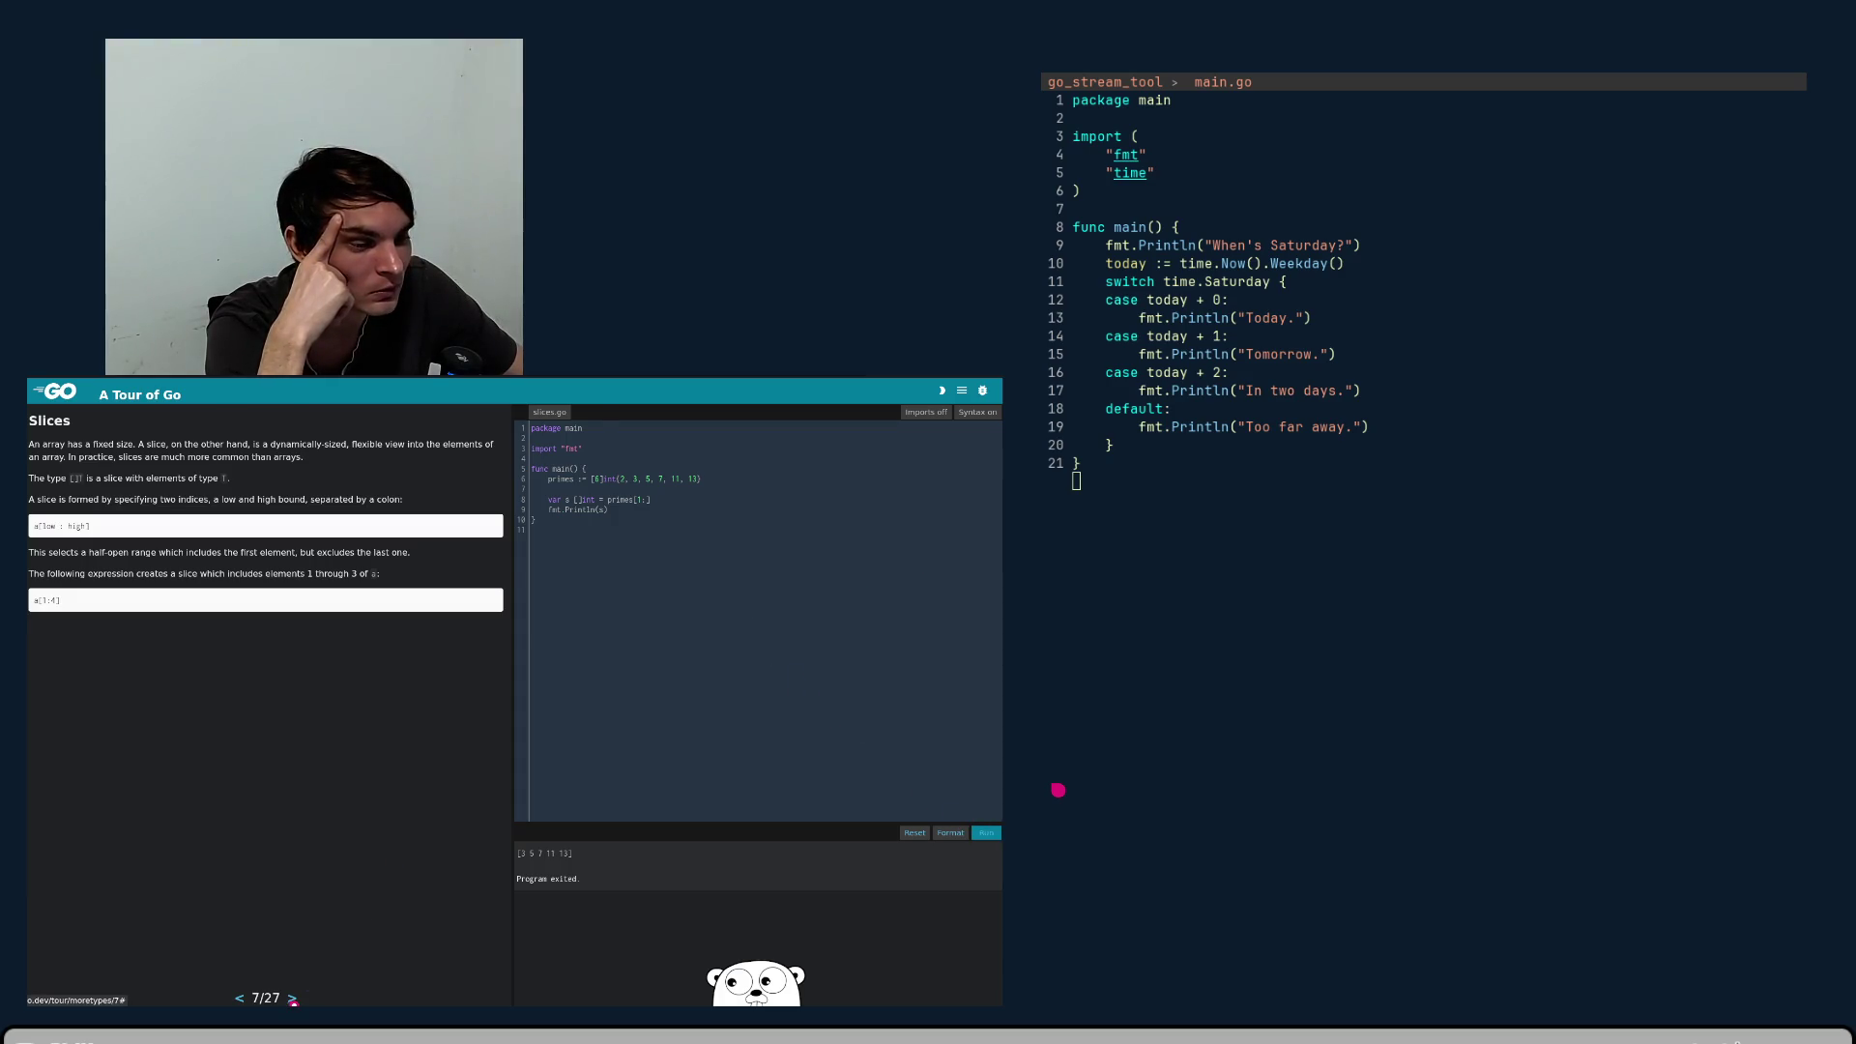
- Go to lesson 8/27, Slices are like references to arrays, and place the caret in the names array
{"action": "left_click", "coordinate": [292, 998]}
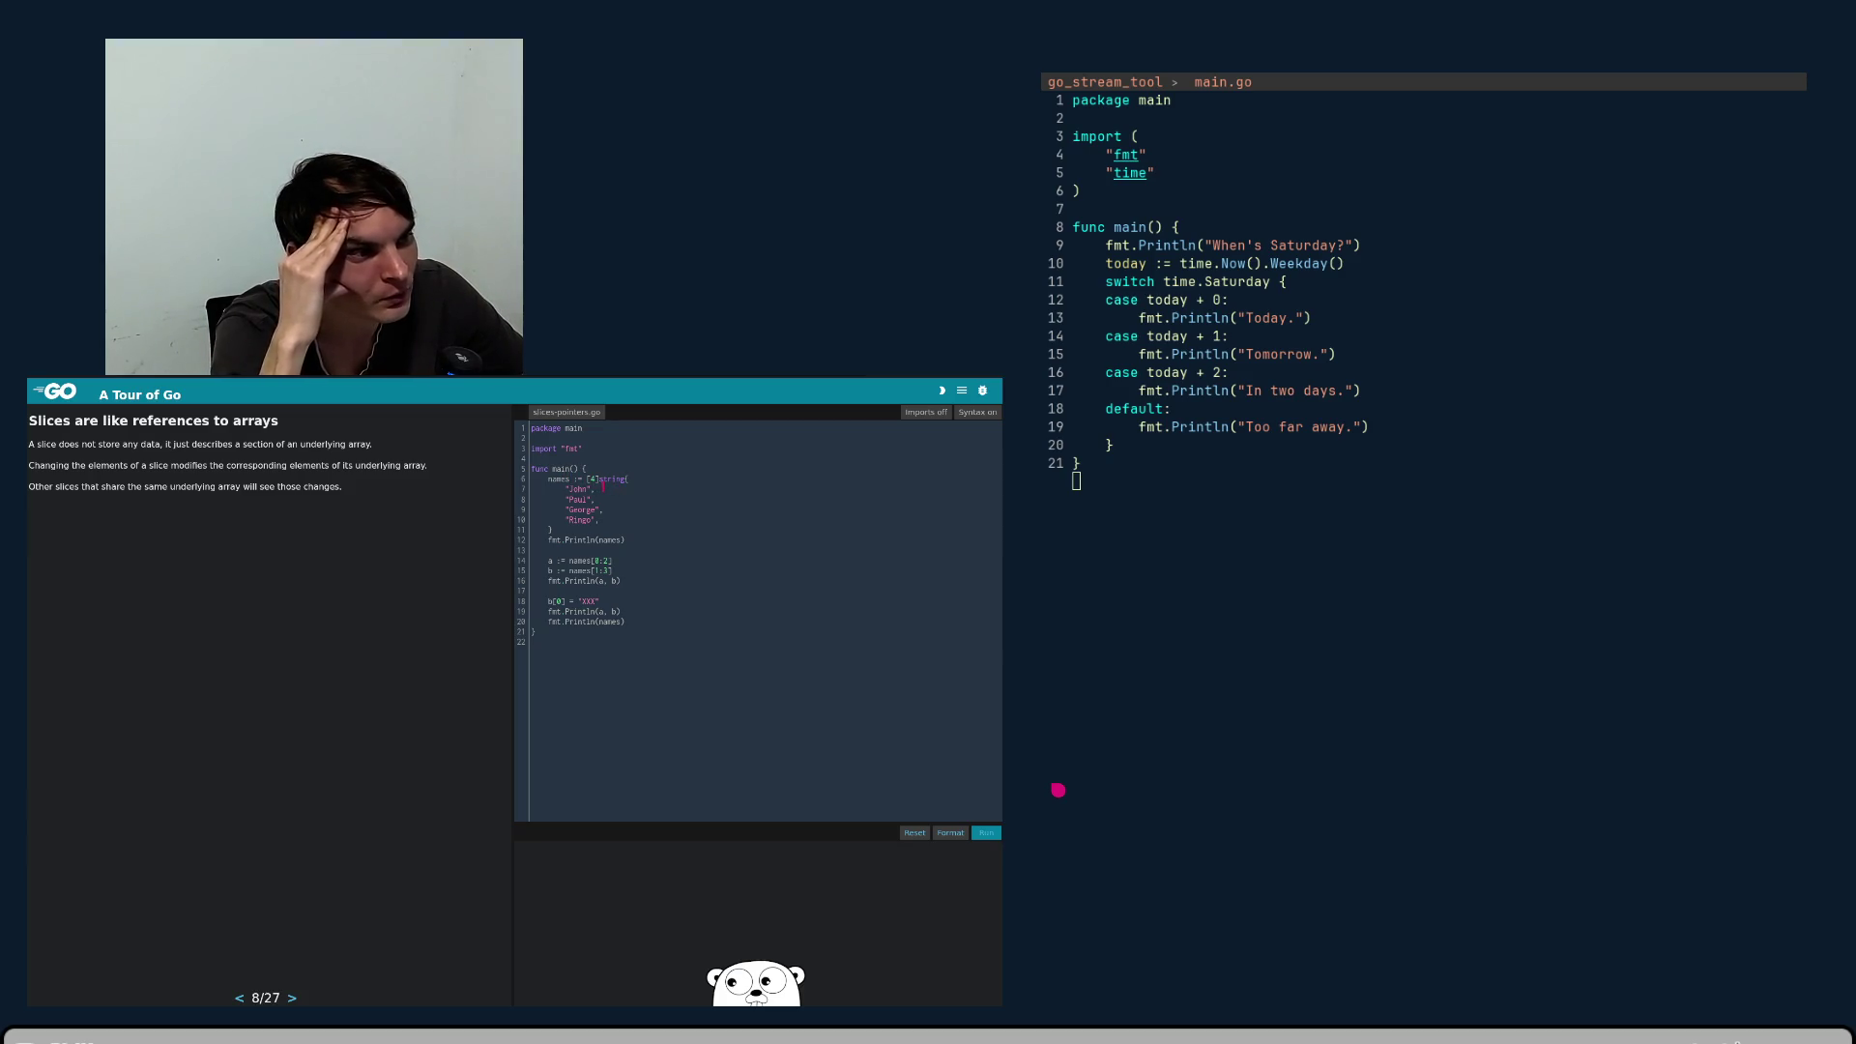
{"action": "left_click", "coordinate": [605, 519]}
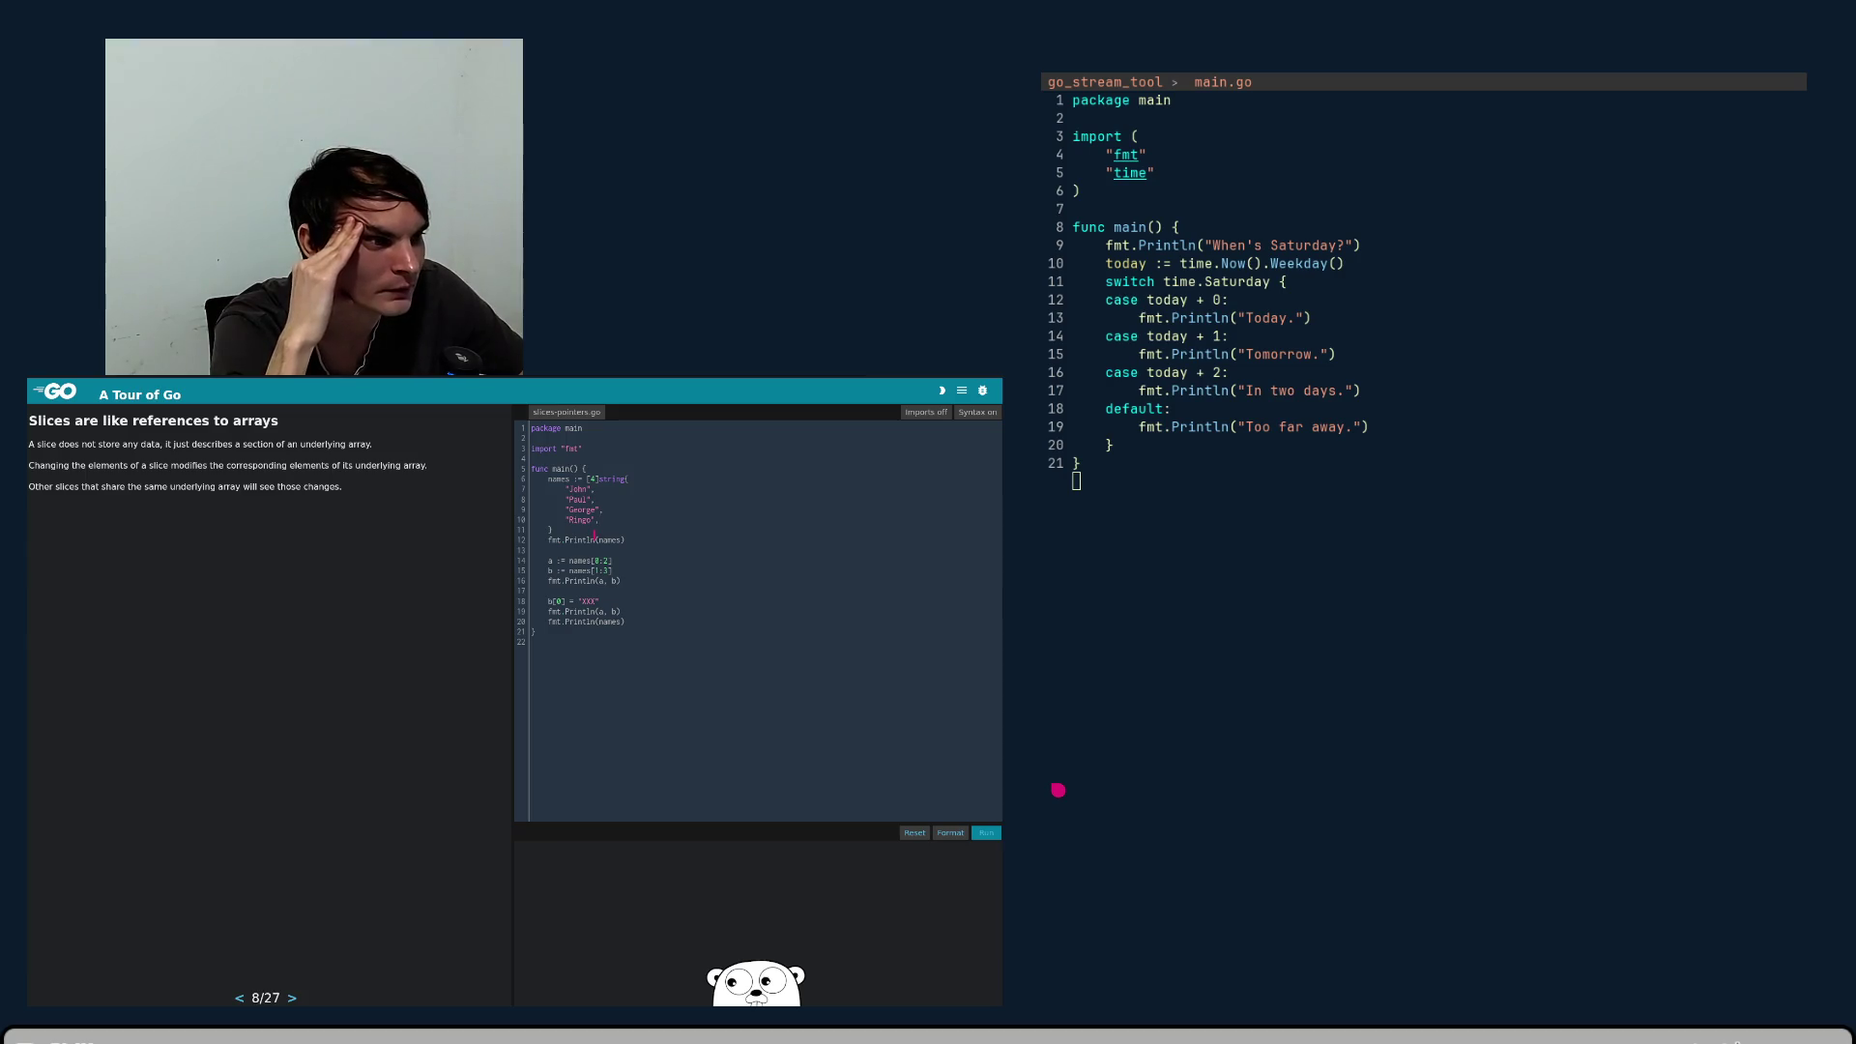
{"action": "key", "text": "End"}
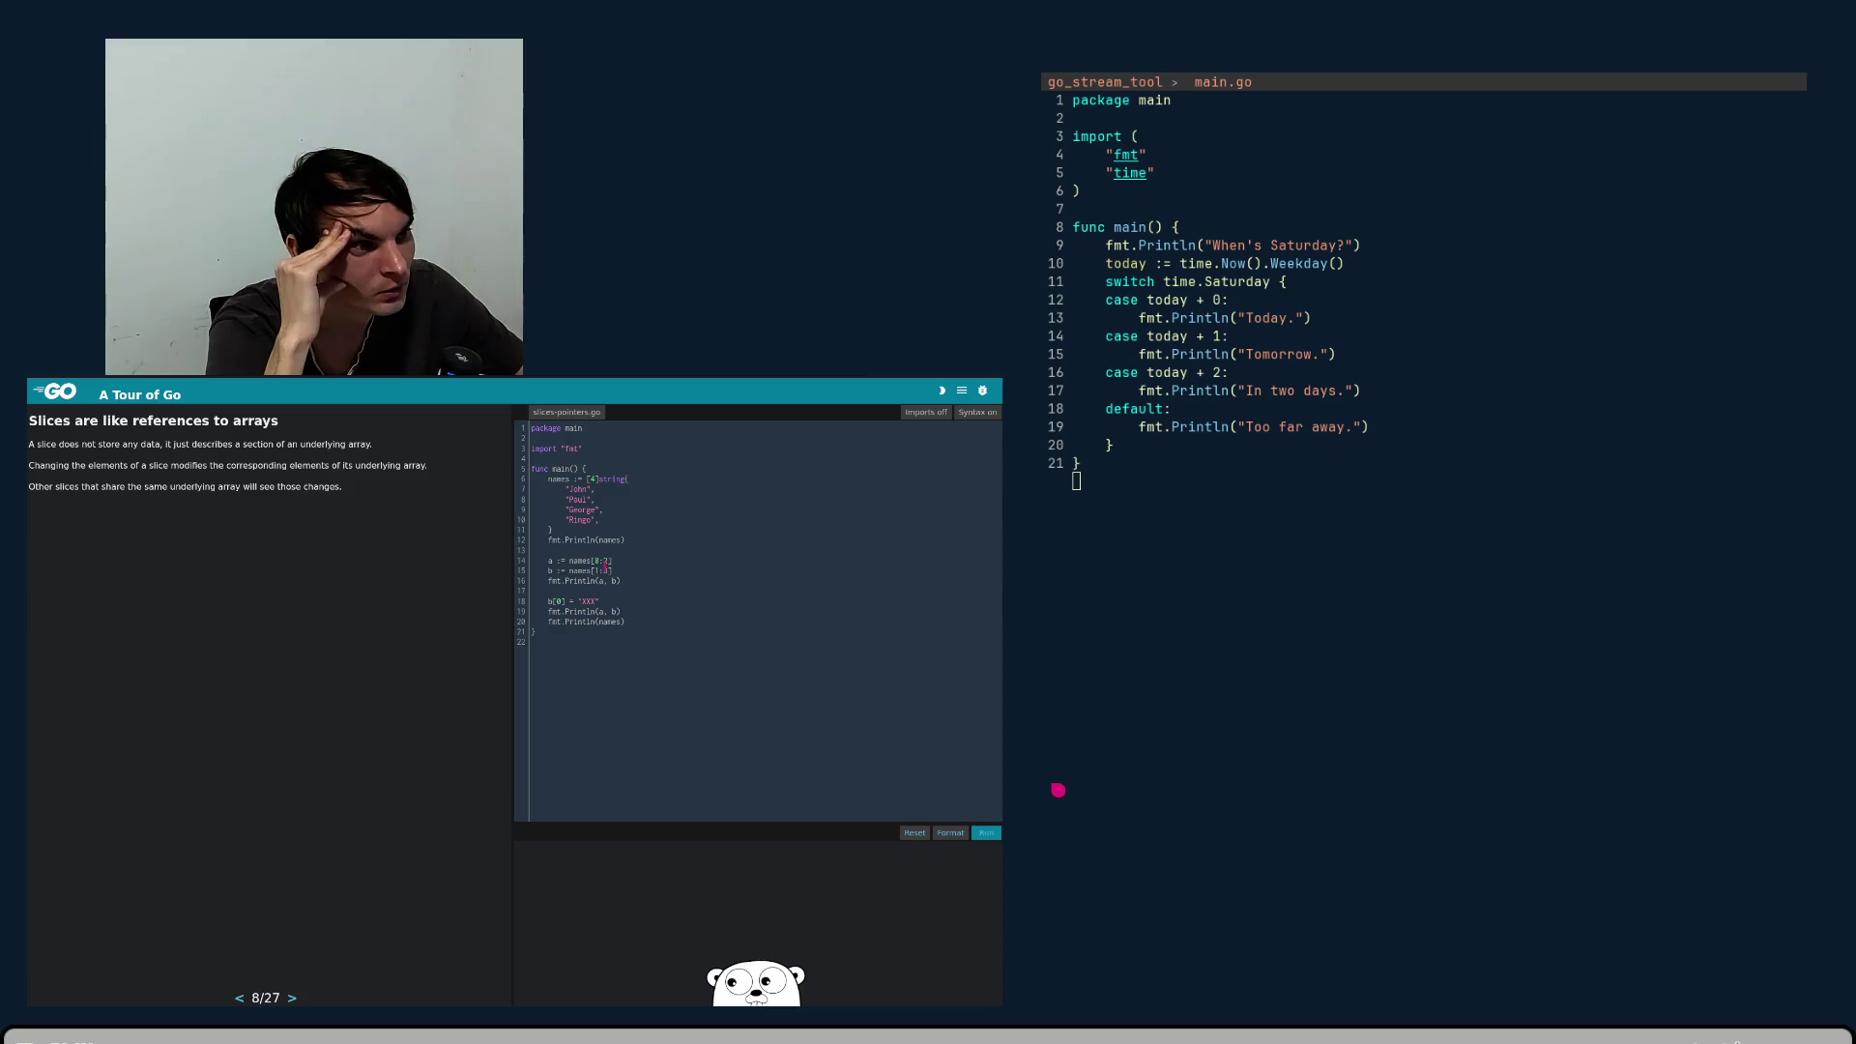
{"action": "key", "text": "Up"}
{"action": "key", "text": "Up"}
{"action": "key", "text": "Up"}
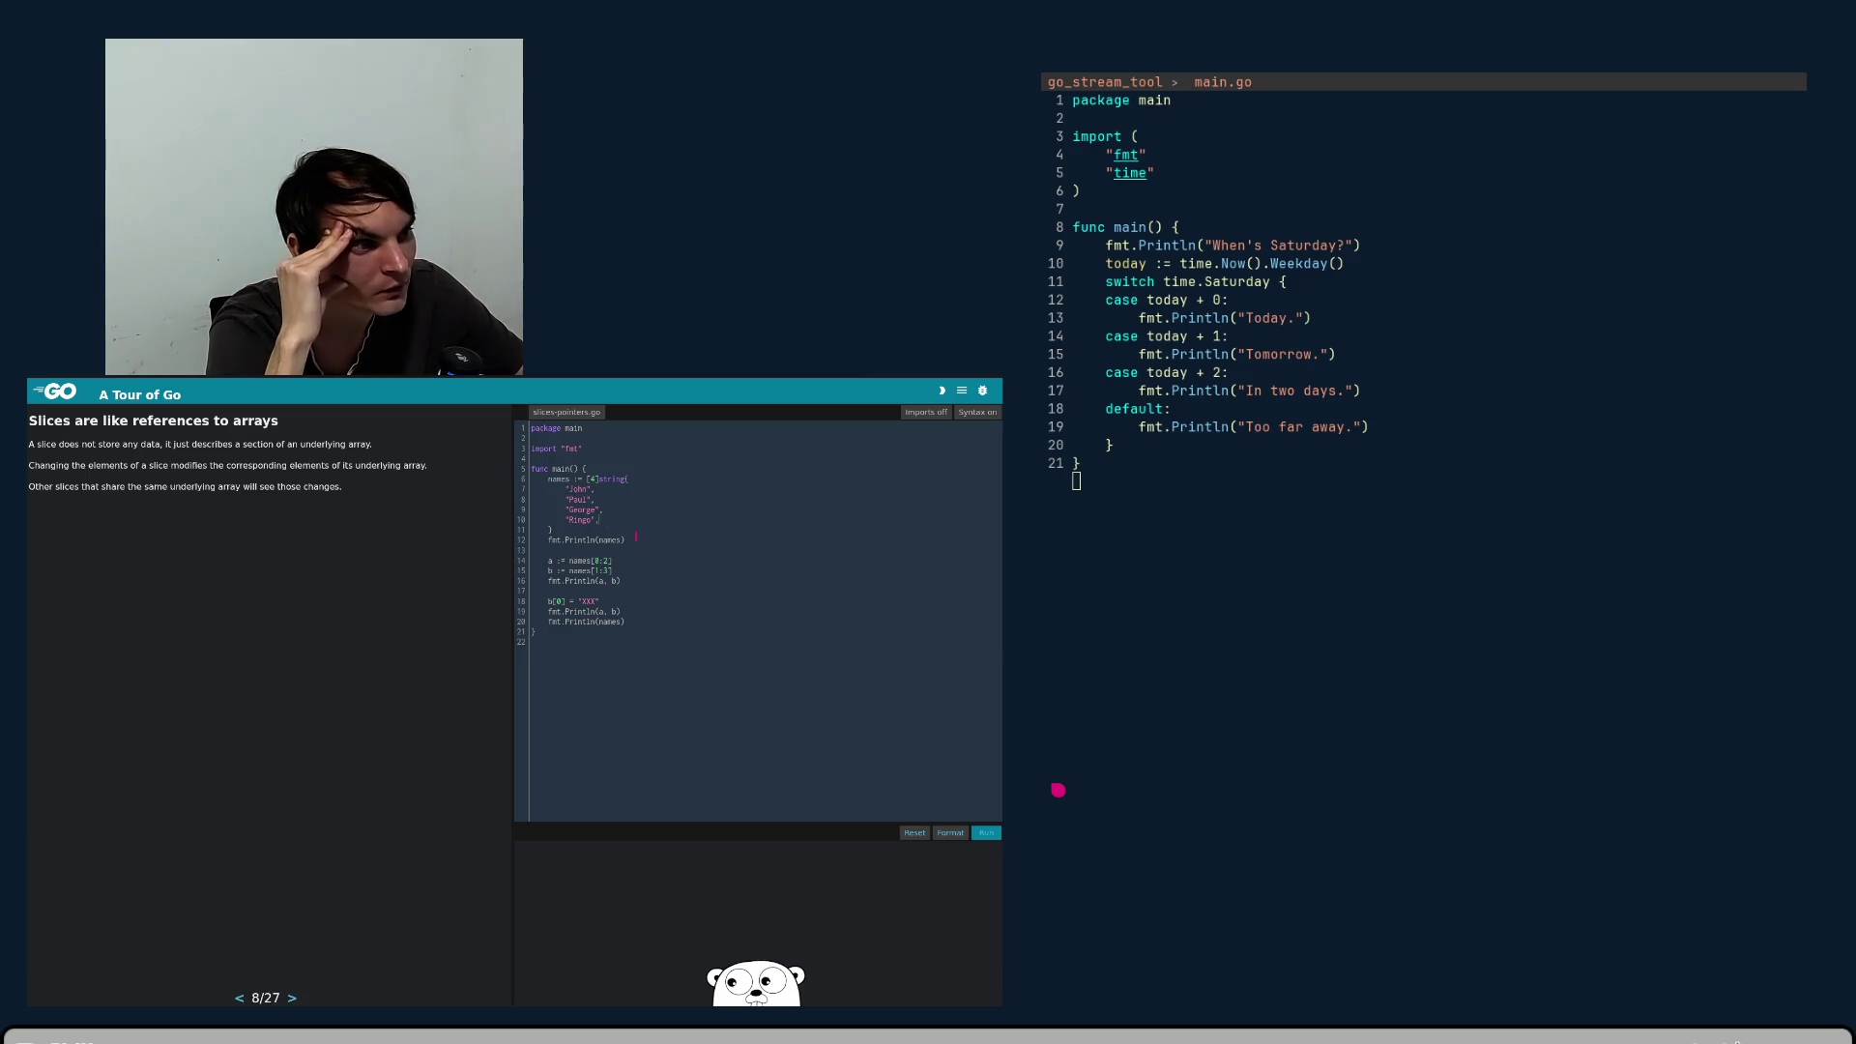
{"action": "left_click", "coordinate": [551, 589]}
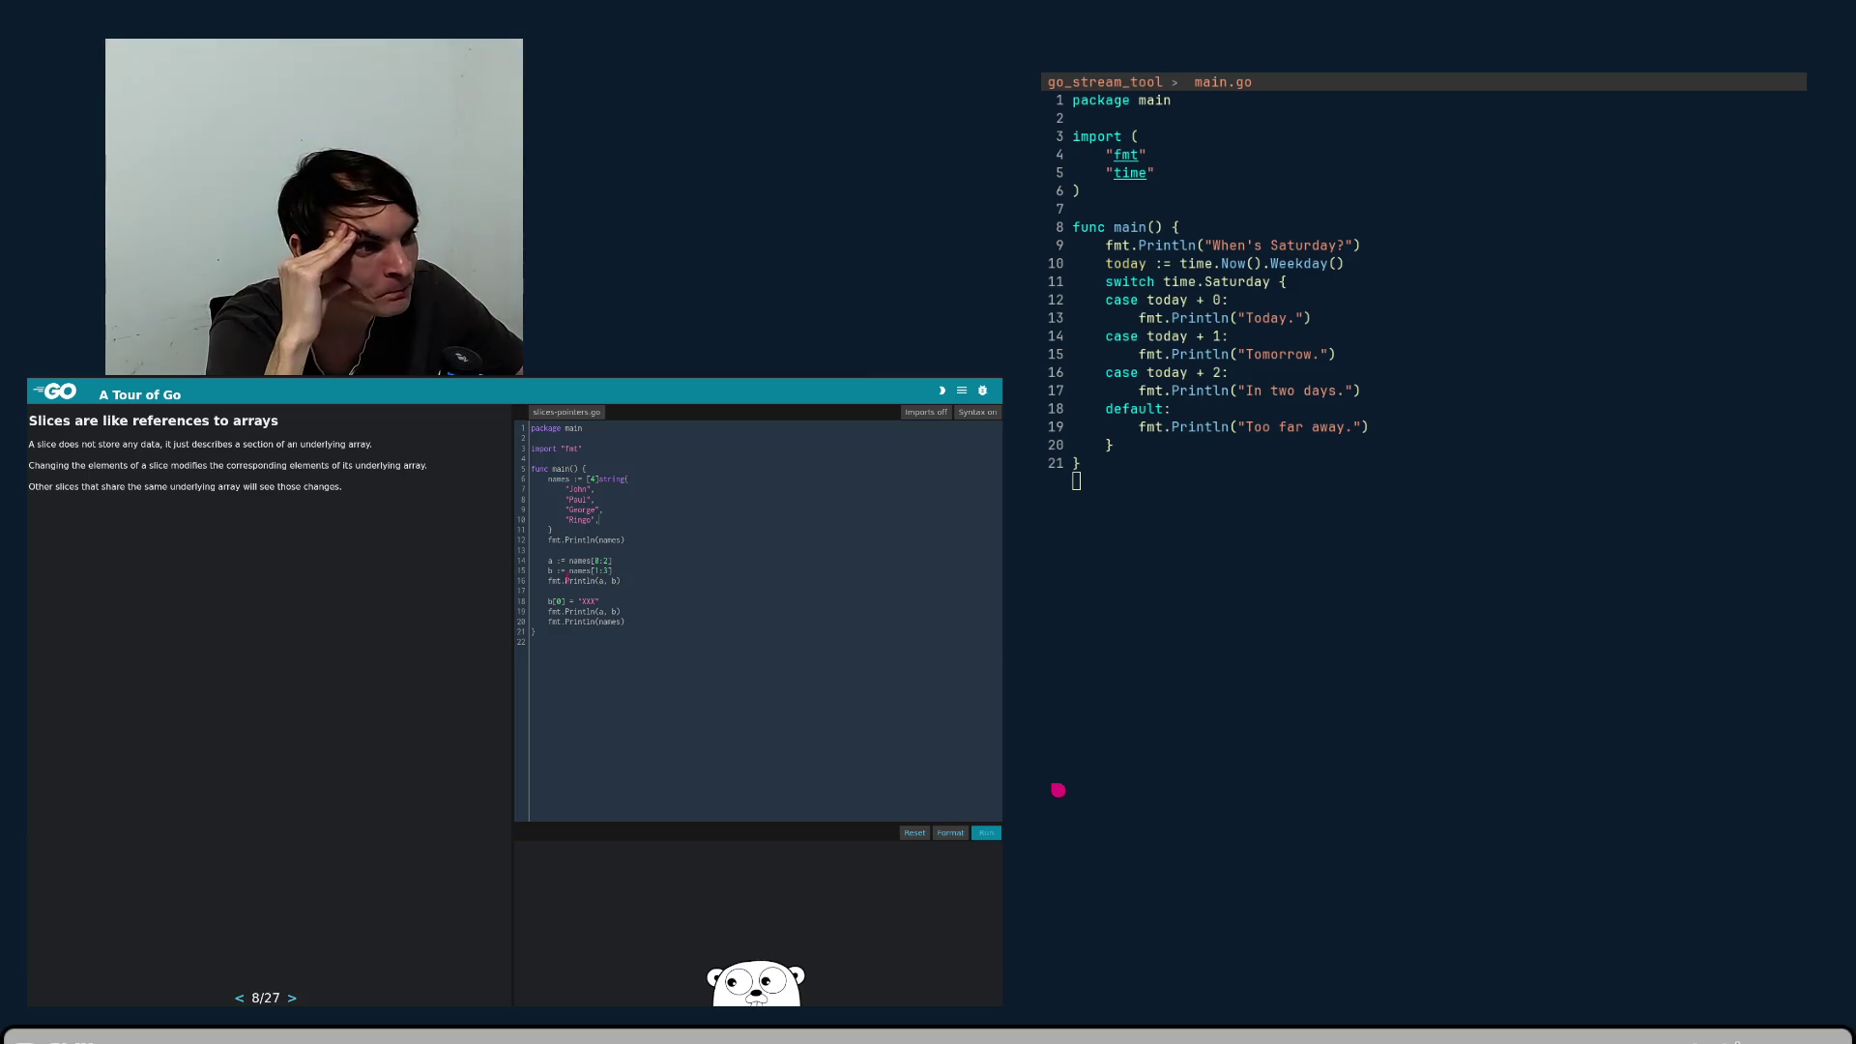
{"action": "key", "text": "Down"}
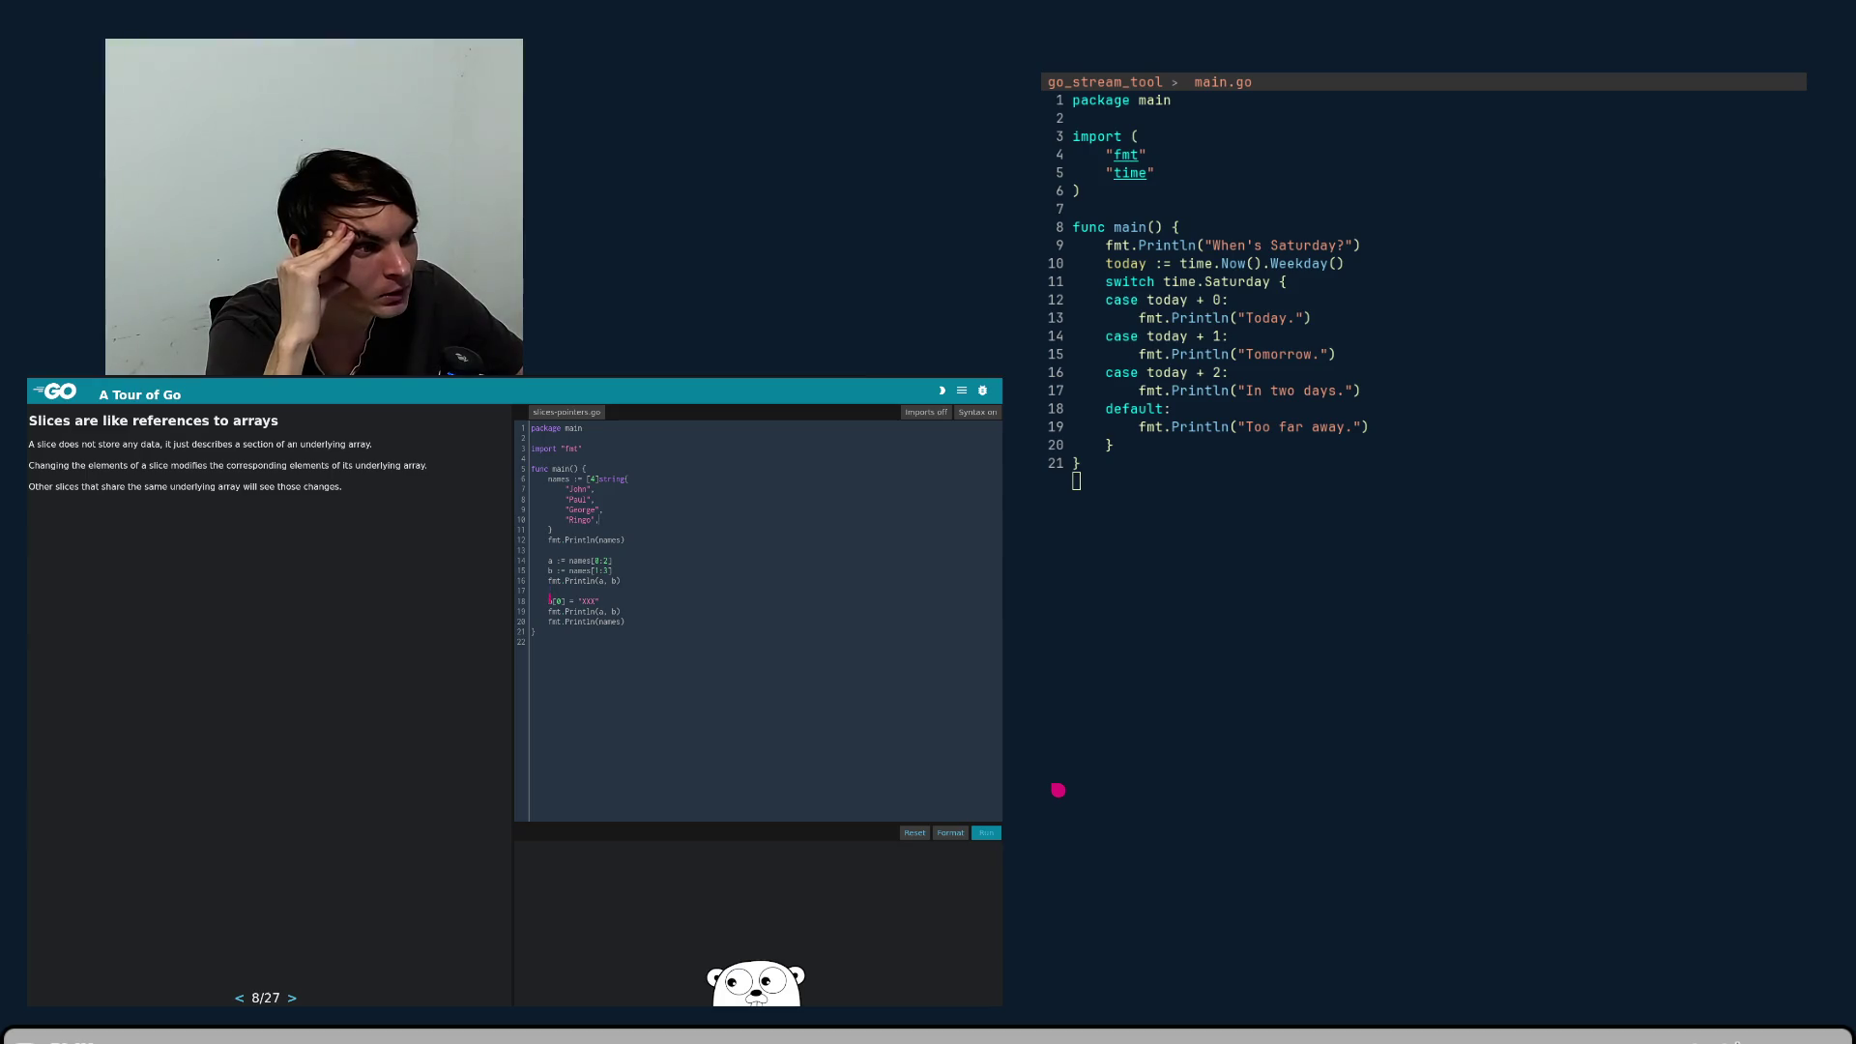
{"action": "key", "text": "Right"}
{"action": "key", "text": "Right"}
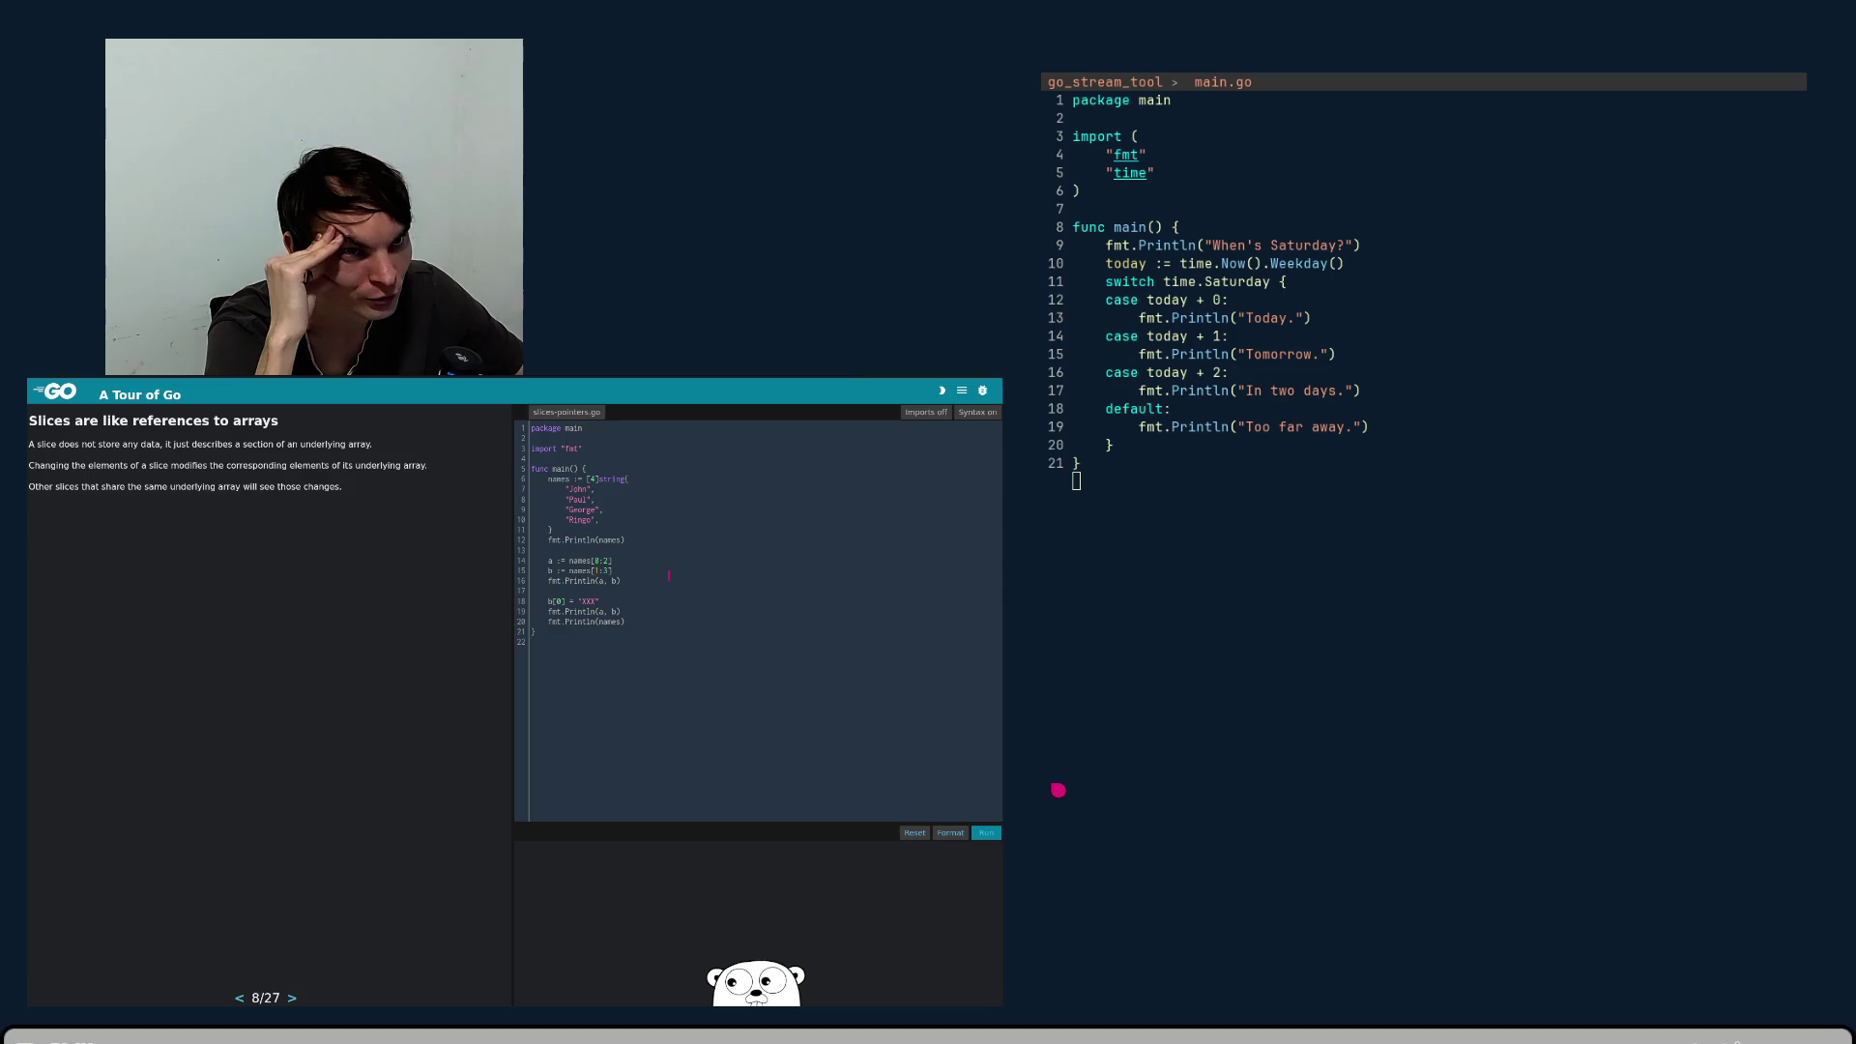
- Run slice-pointers.go to print [John XXX] [XXX George], then select the a and b definitions on lines 14–15
{"action": "left_click", "coordinate": [986, 833]}
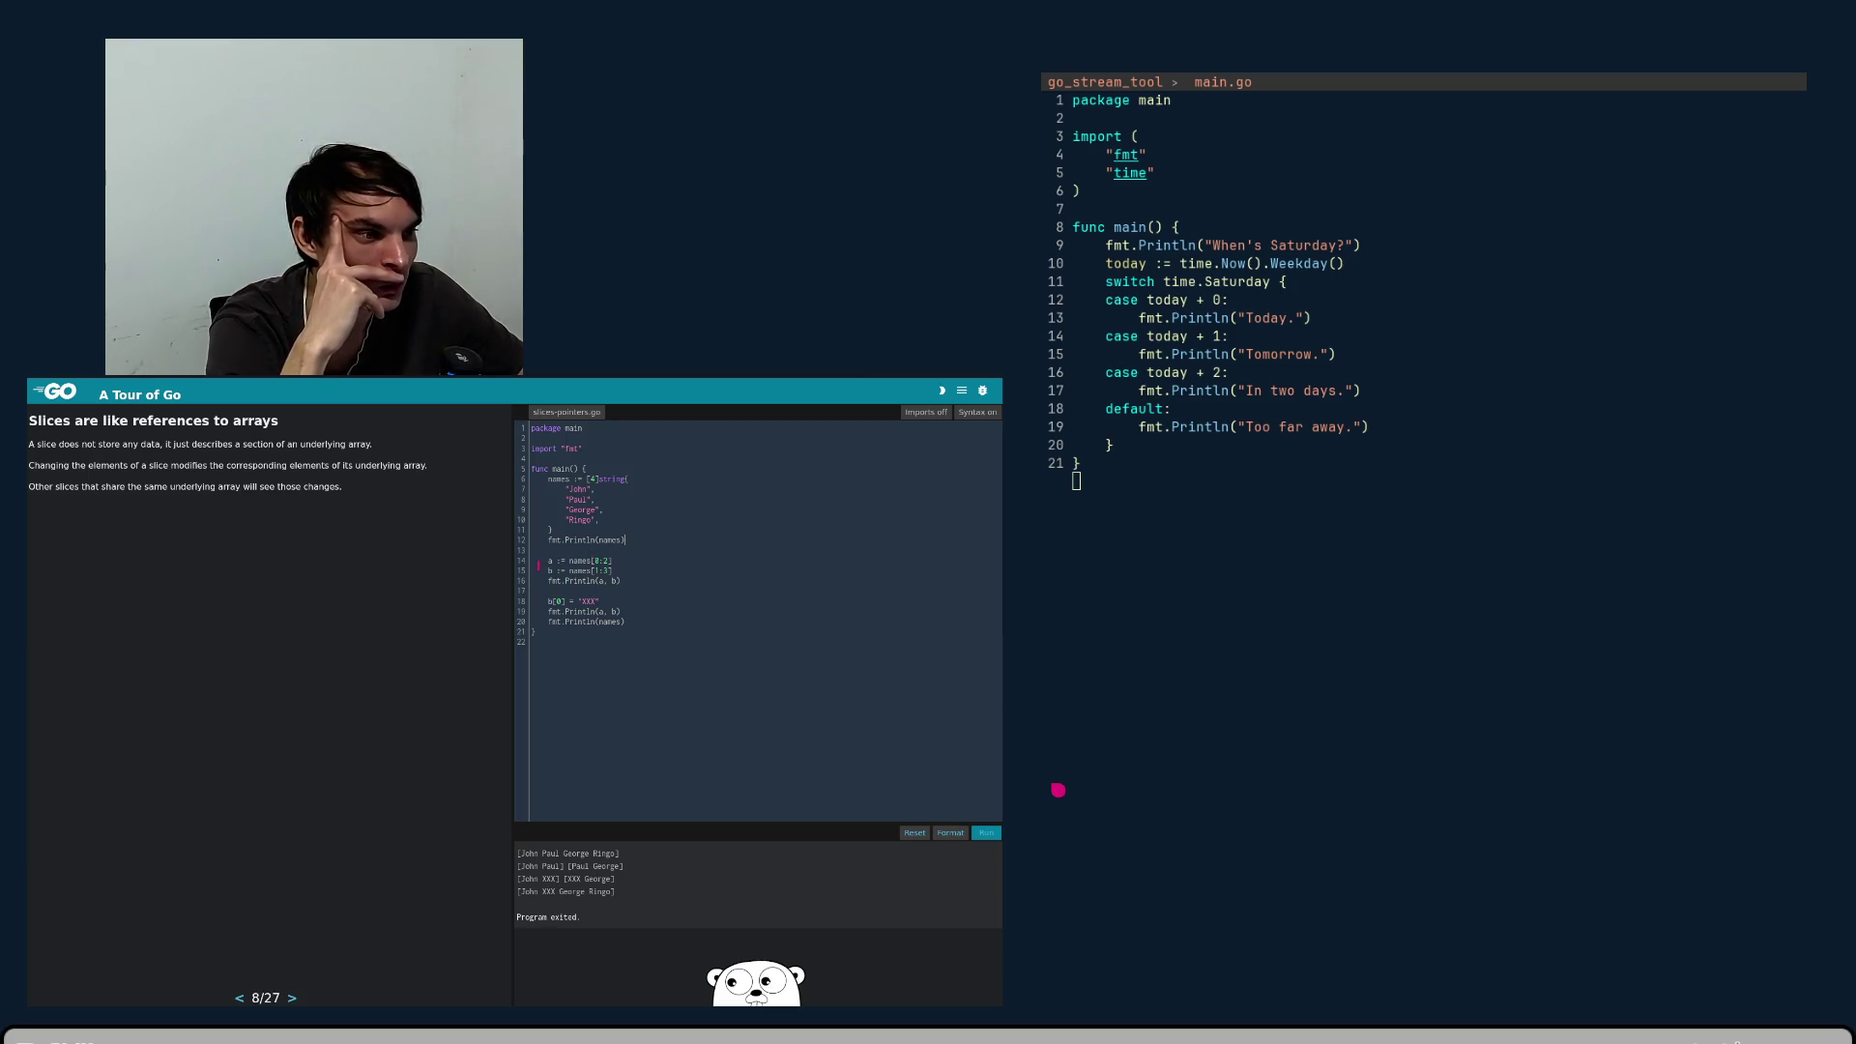
{"action": "left_click_drag", "start_coordinate": [541, 563], "coordinate": [589, 560]}
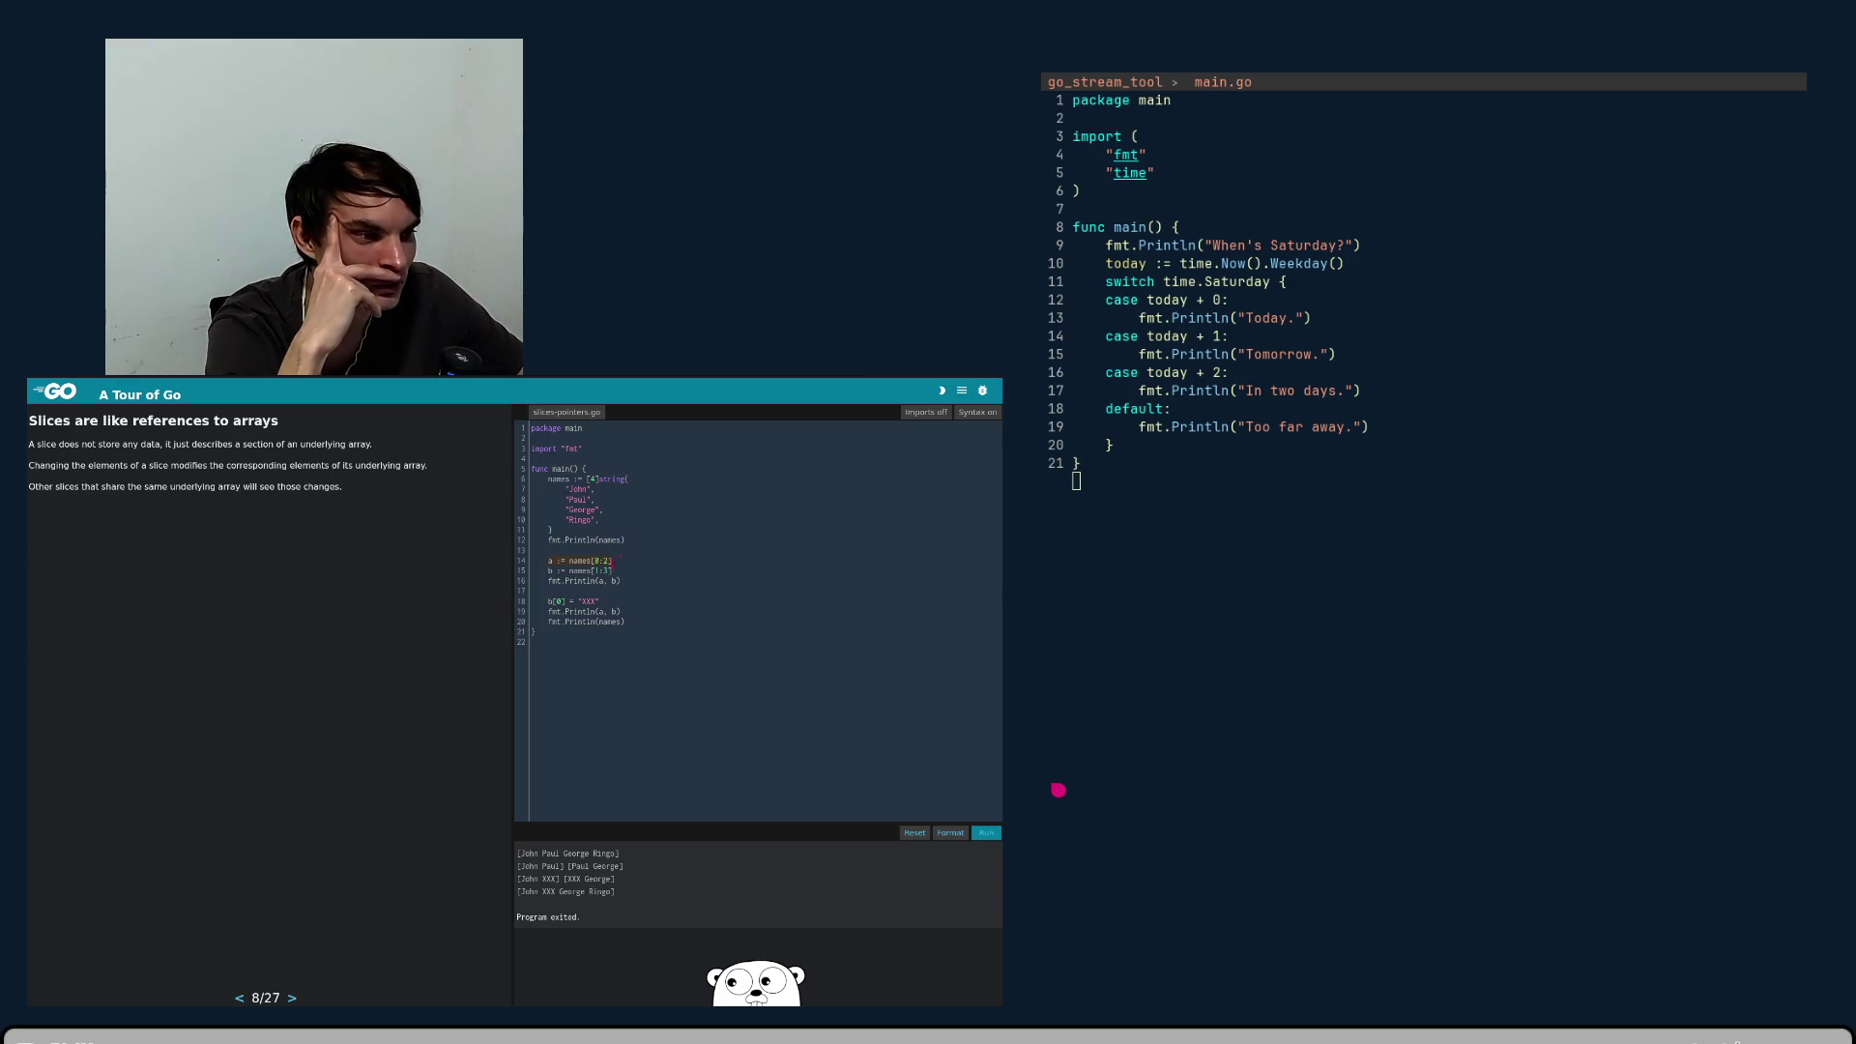
{"action": "left_click", "coordinate": [549, 571]}
{"action": "left_click_drag", "start_coordinate": [557, 571], "coordinate": [621, 573]}
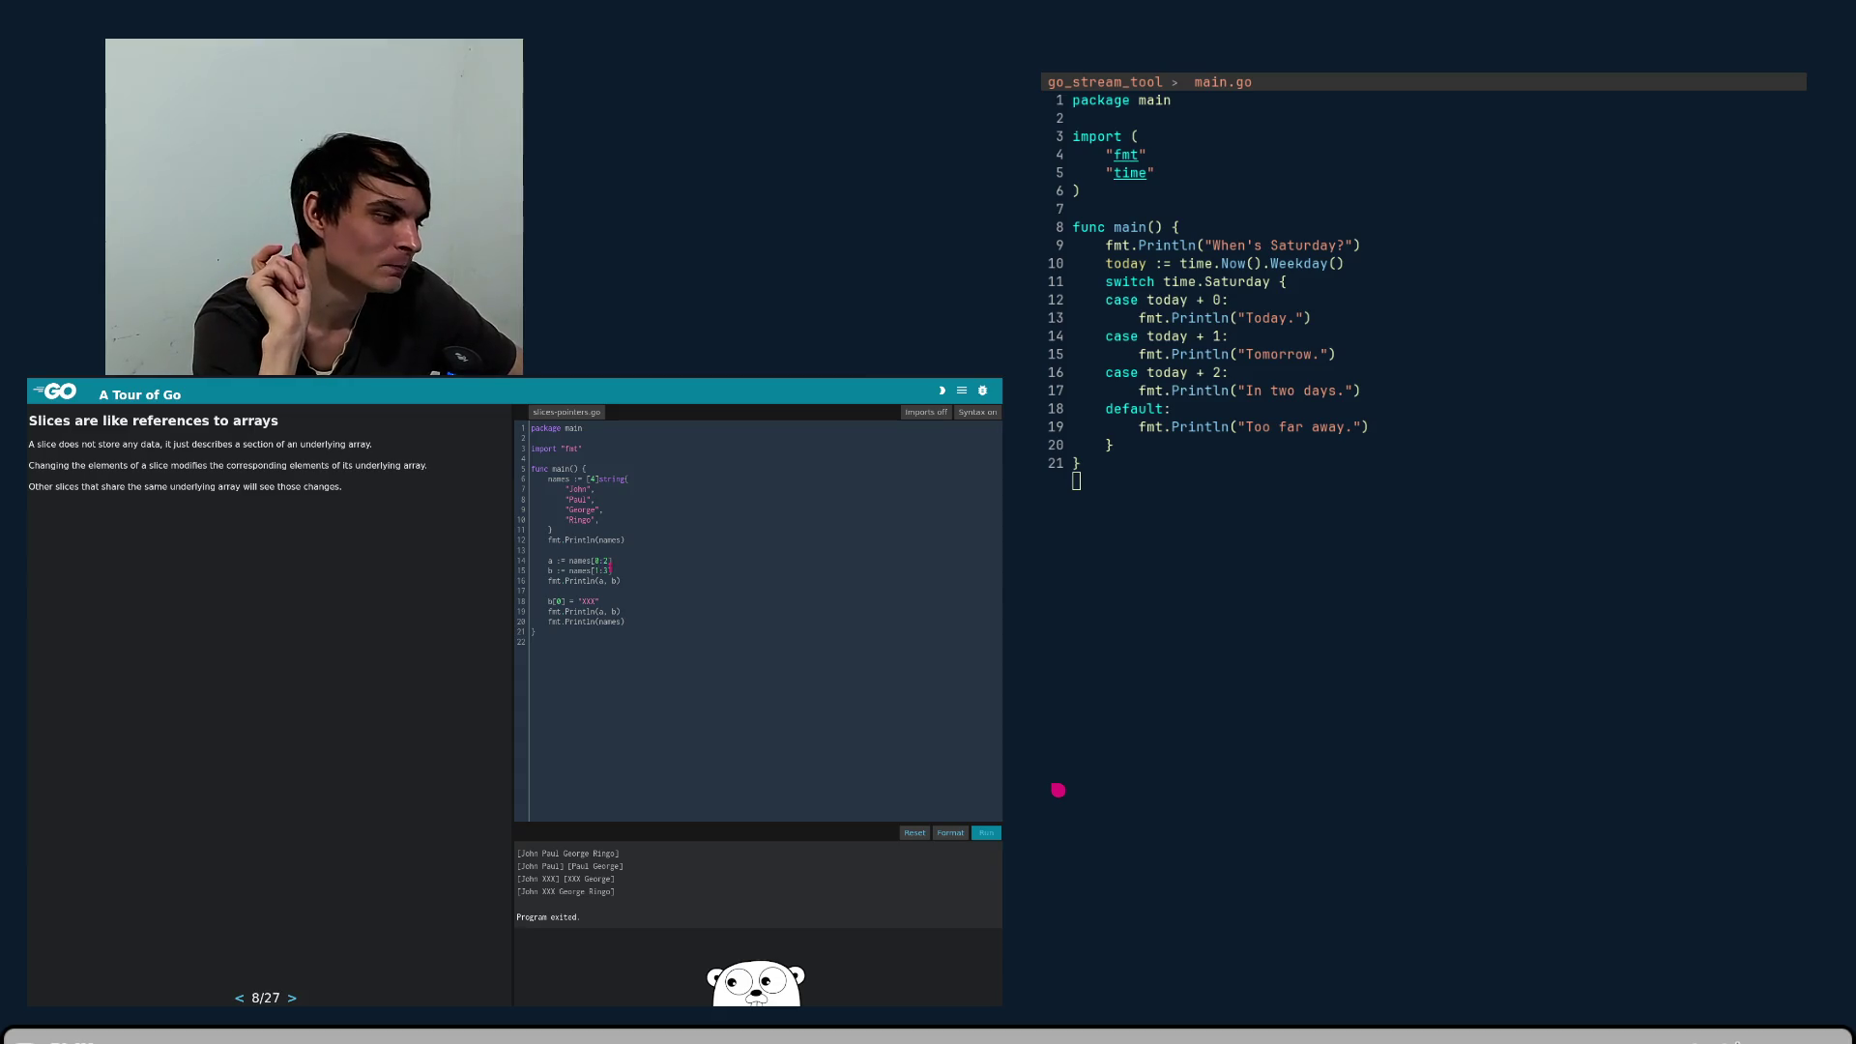
- Leave the editor and advance to the Slice literals lesson, page 9 of 27
{"action": "left_click", "coordinate": [626, 622]}
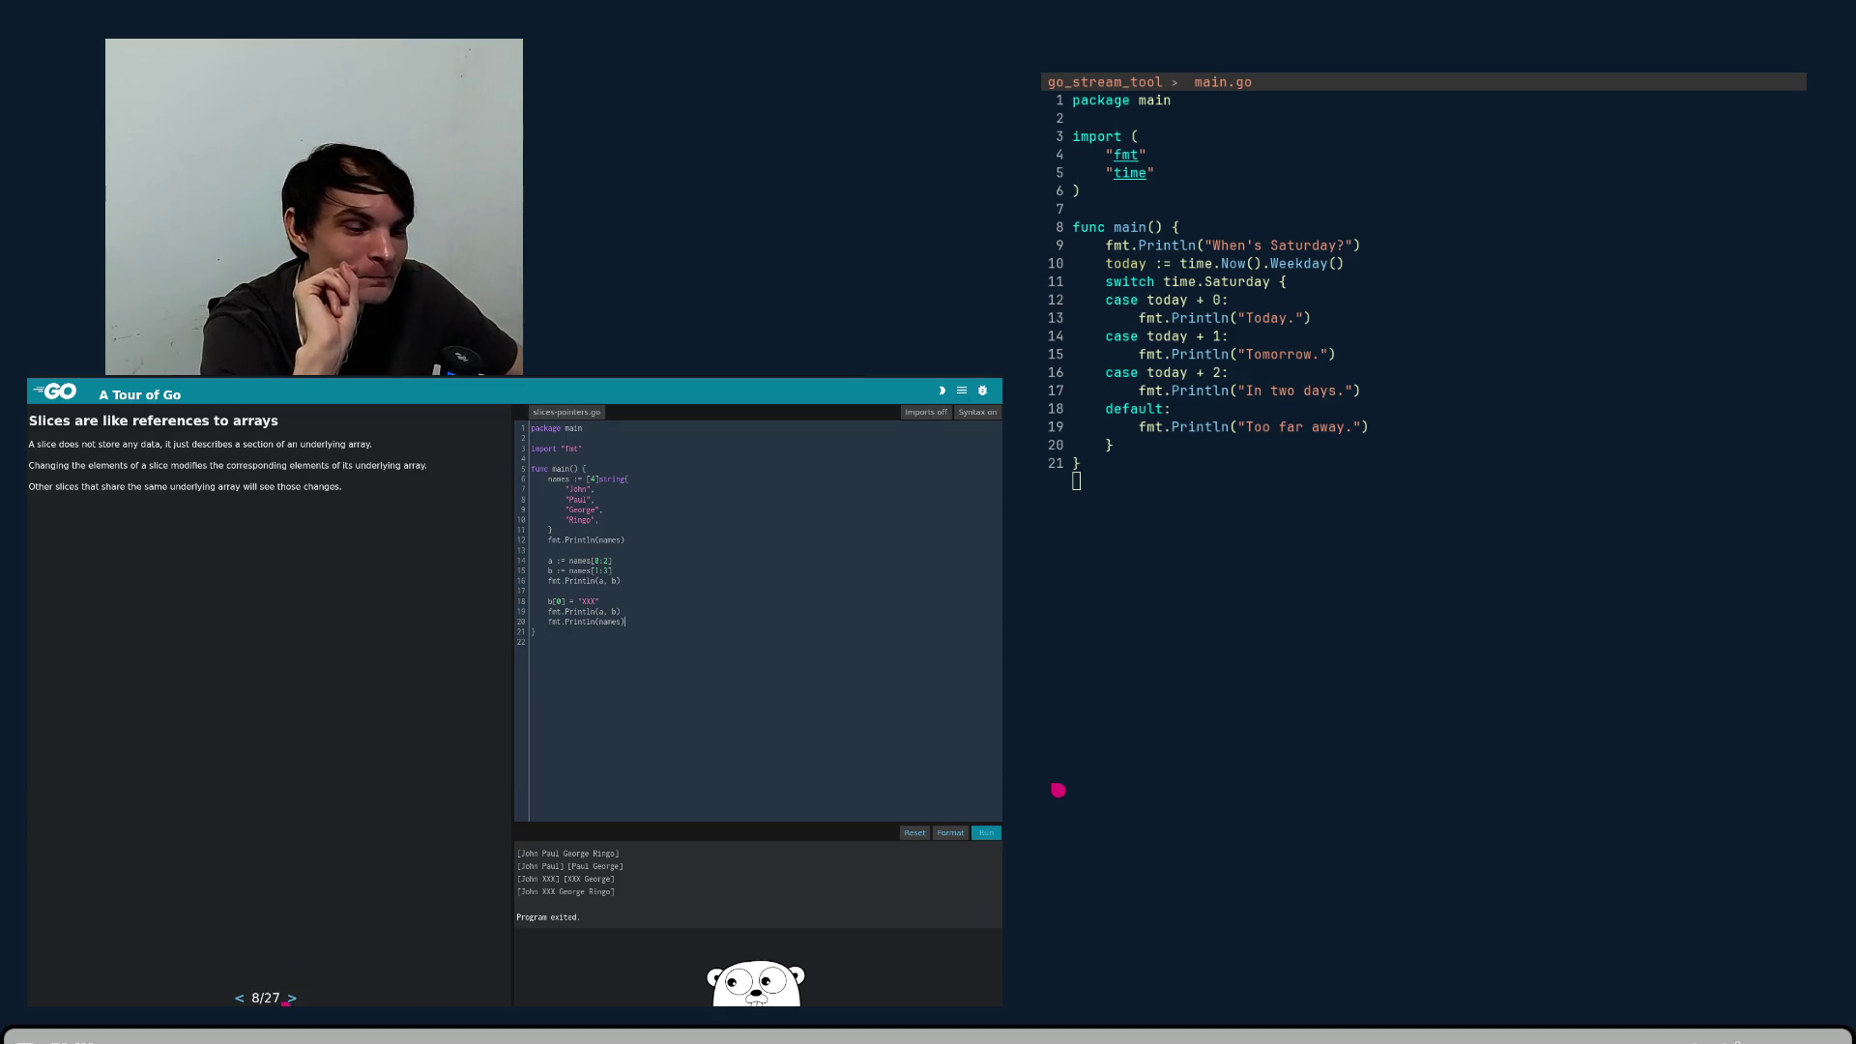
{"action": "left_click", "coordinate": [292, 999]}
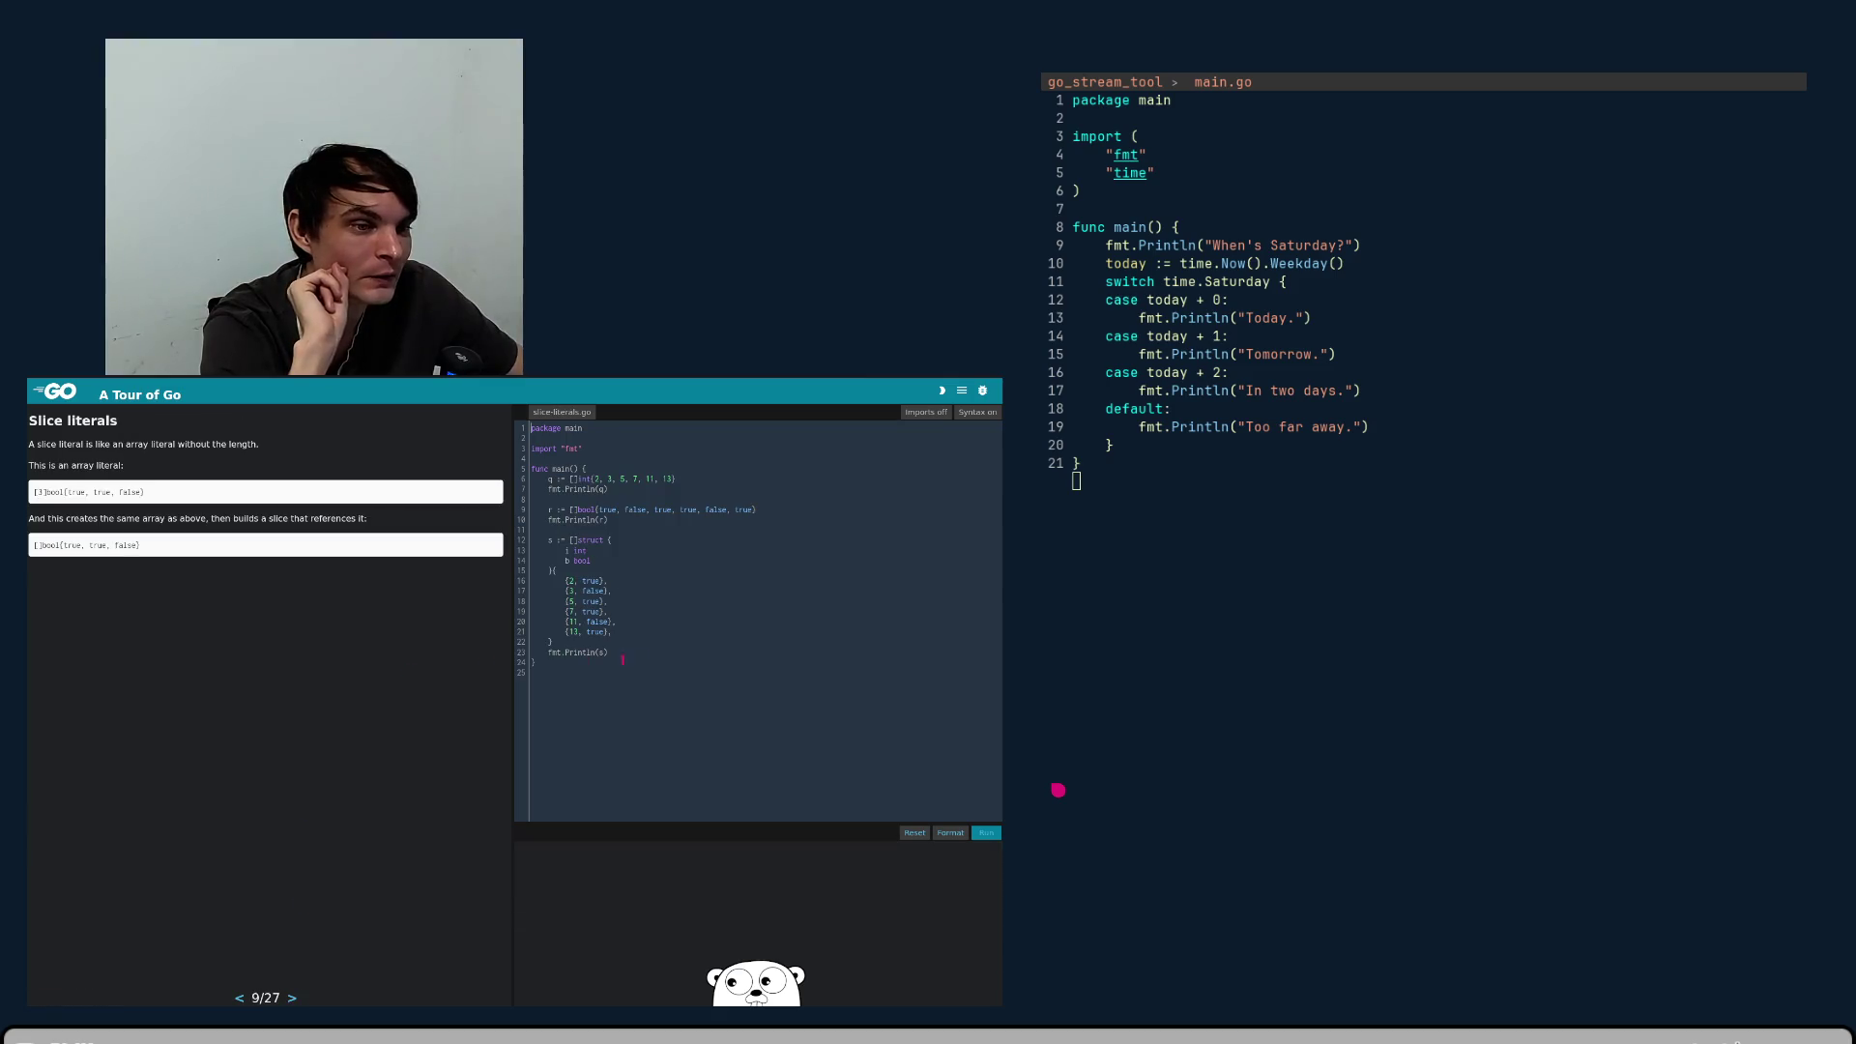
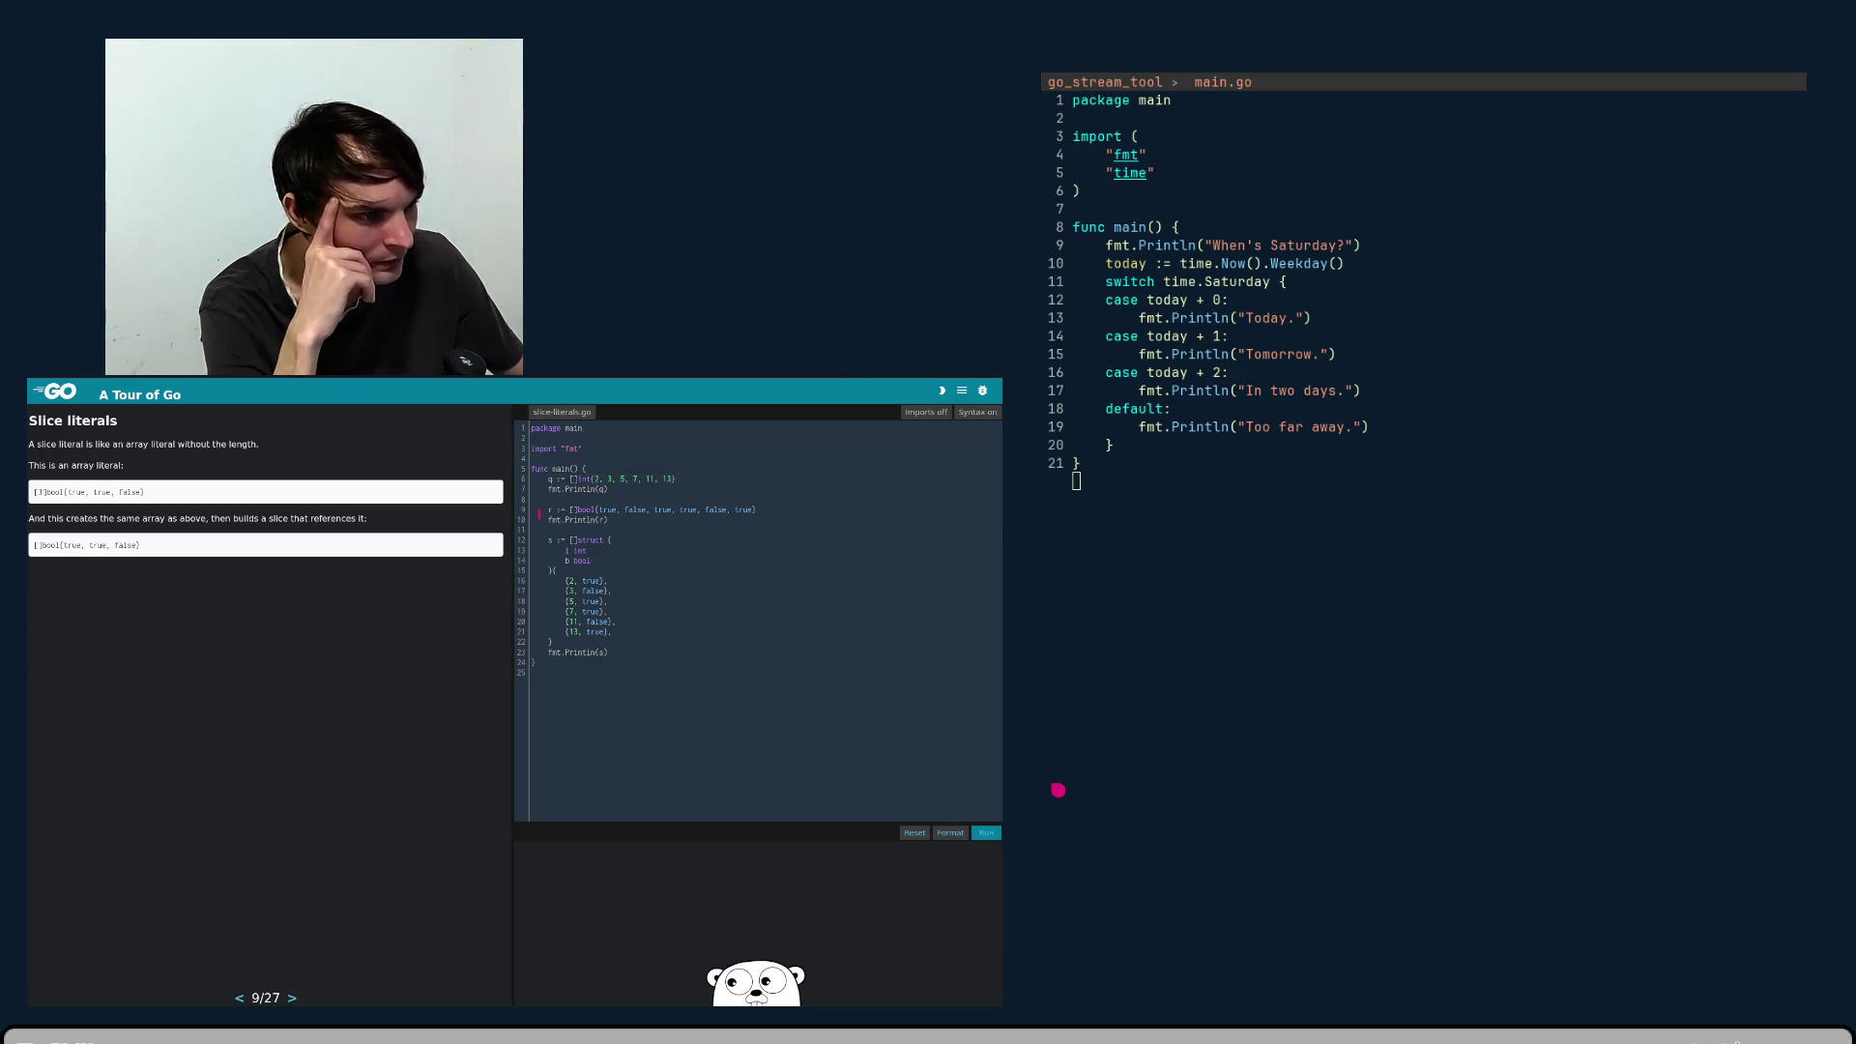
- Inspect the bool and struct slice literals in the code, selecting the struct value lines
{"action": "key", "text": "Right"}
{"action": "key", "text": "Right"}
{"action": "key", "text": "Right"}
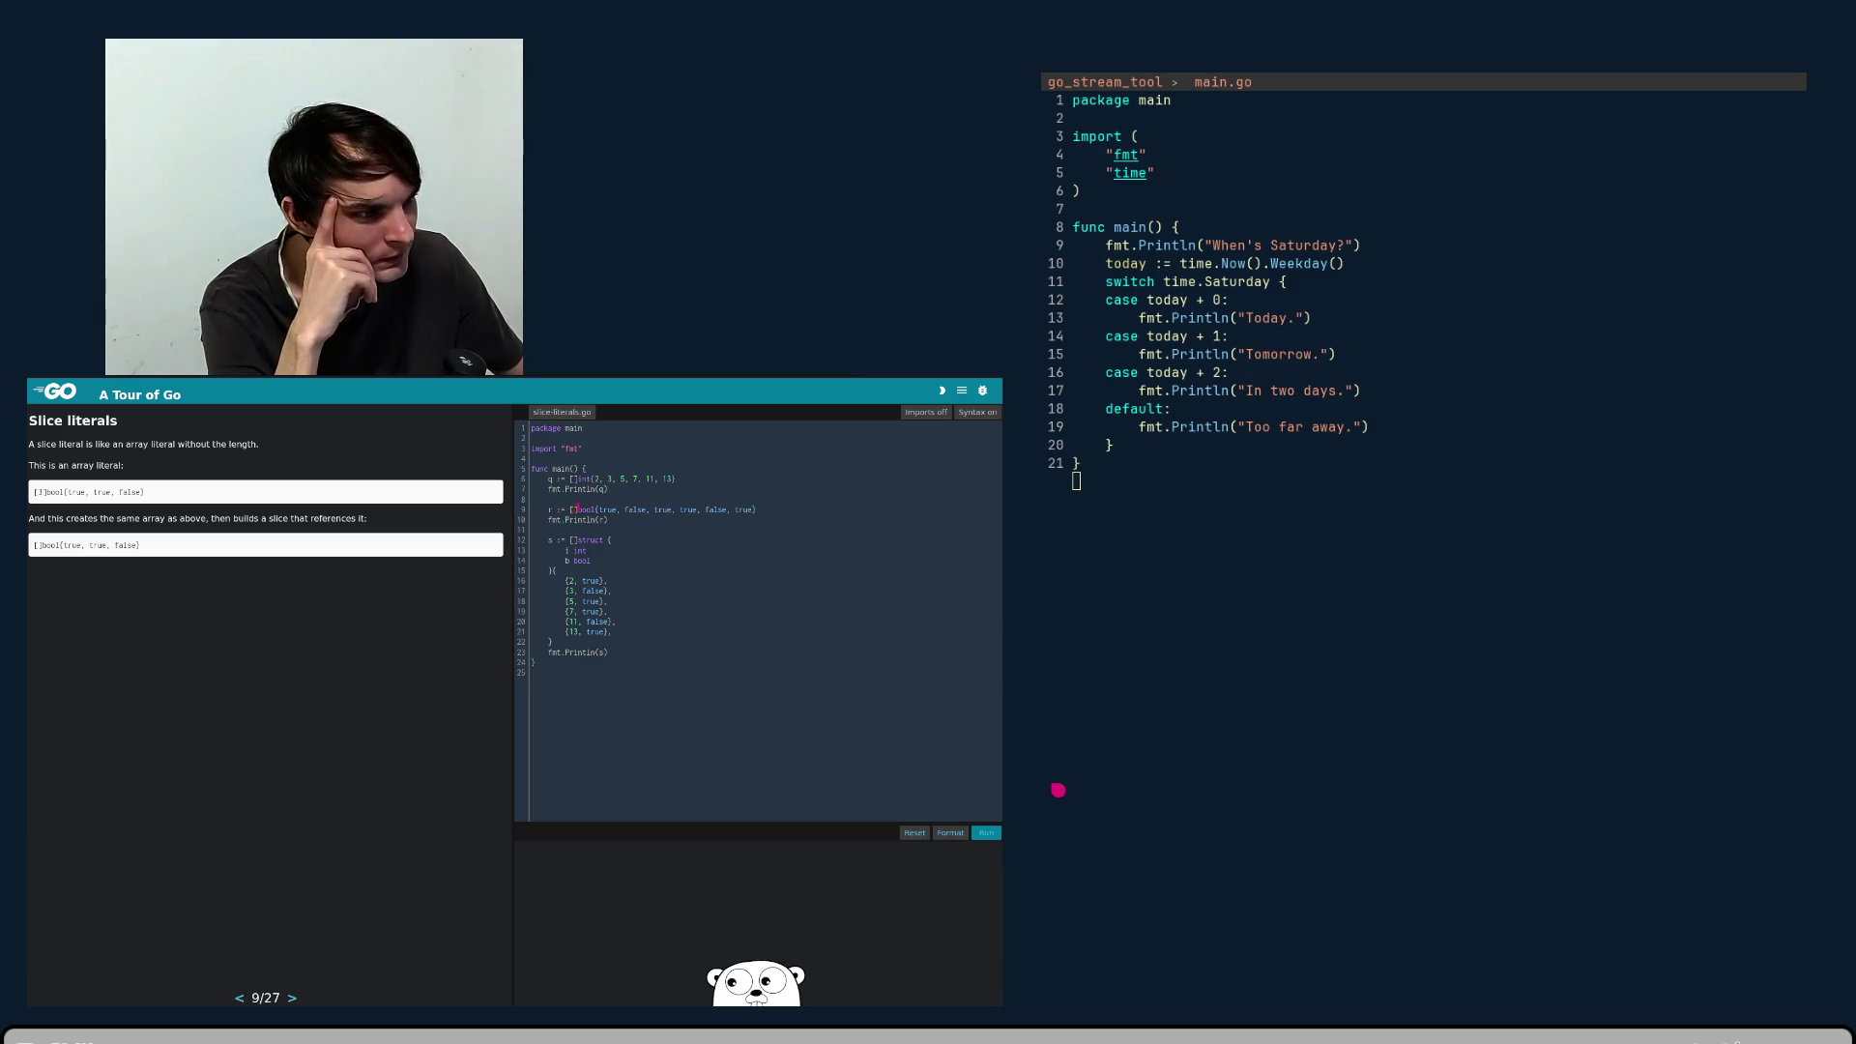
{"action": "left_click", "coordinate": [763, 518]}
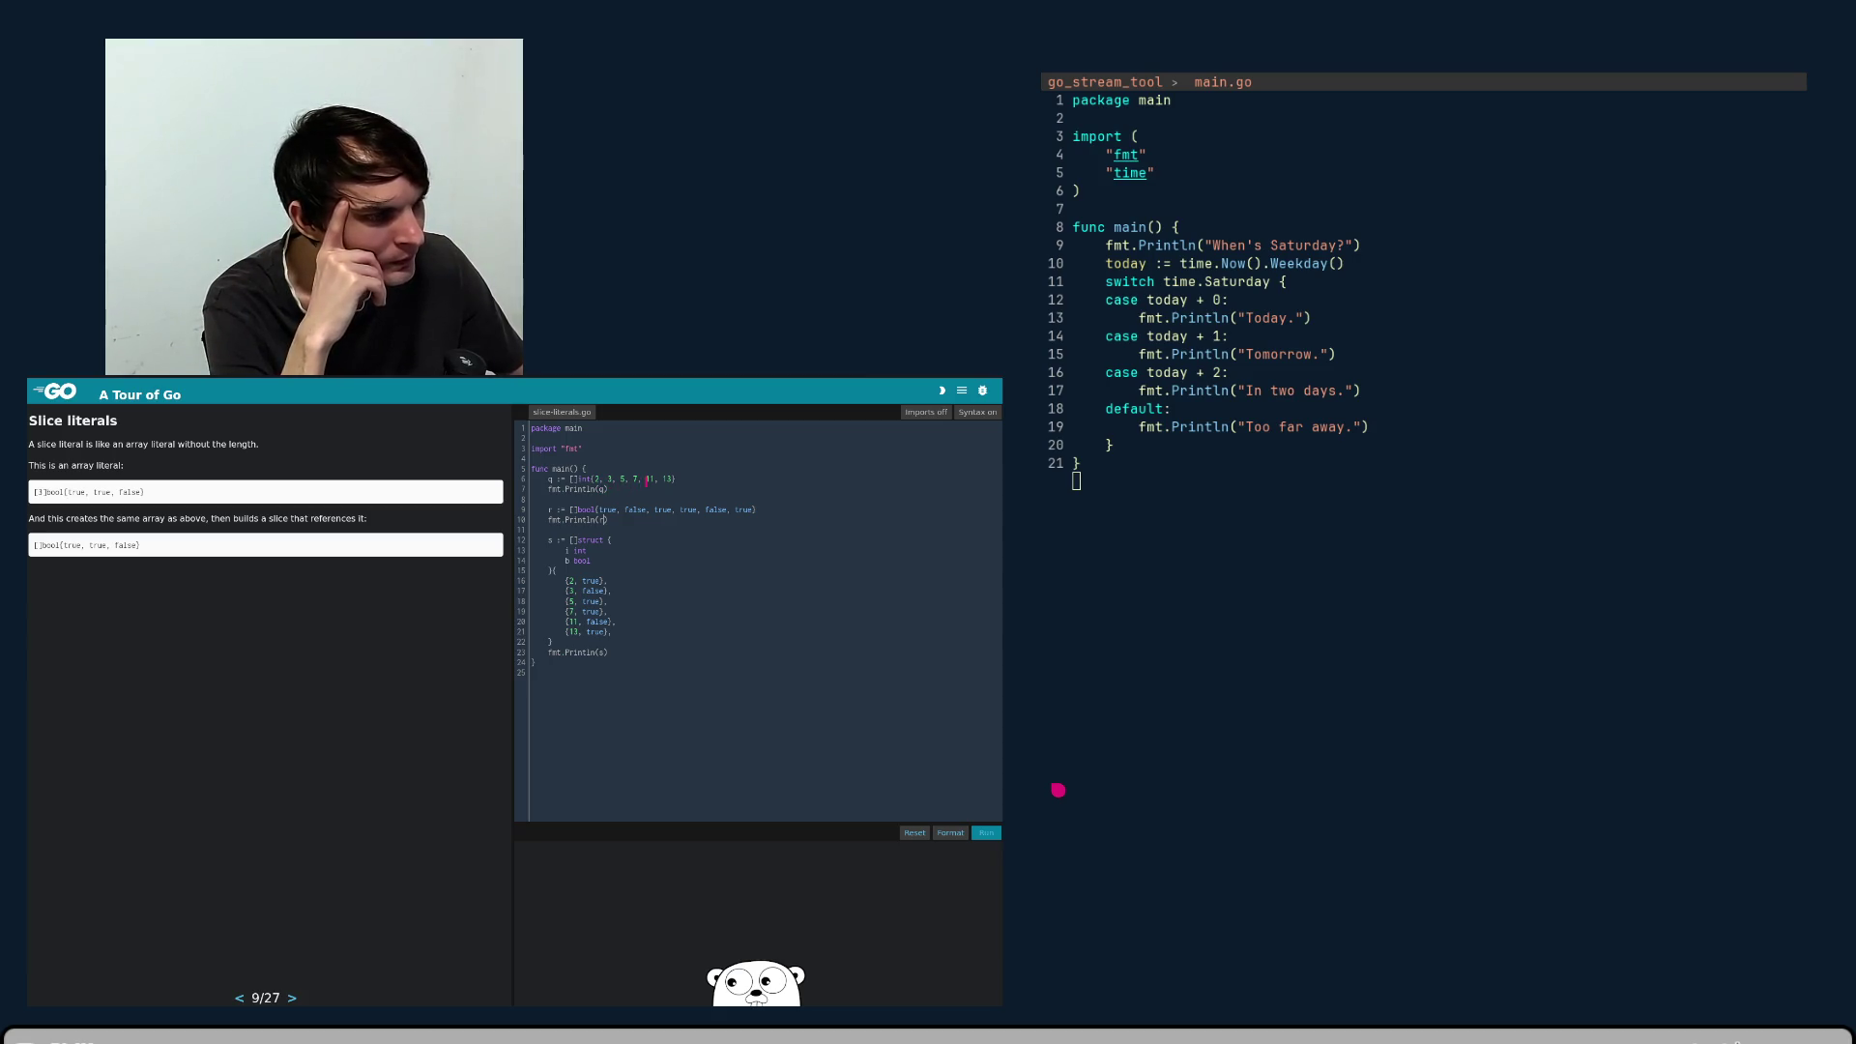
{"action": "left_click", "coordinate": [604, 520]}
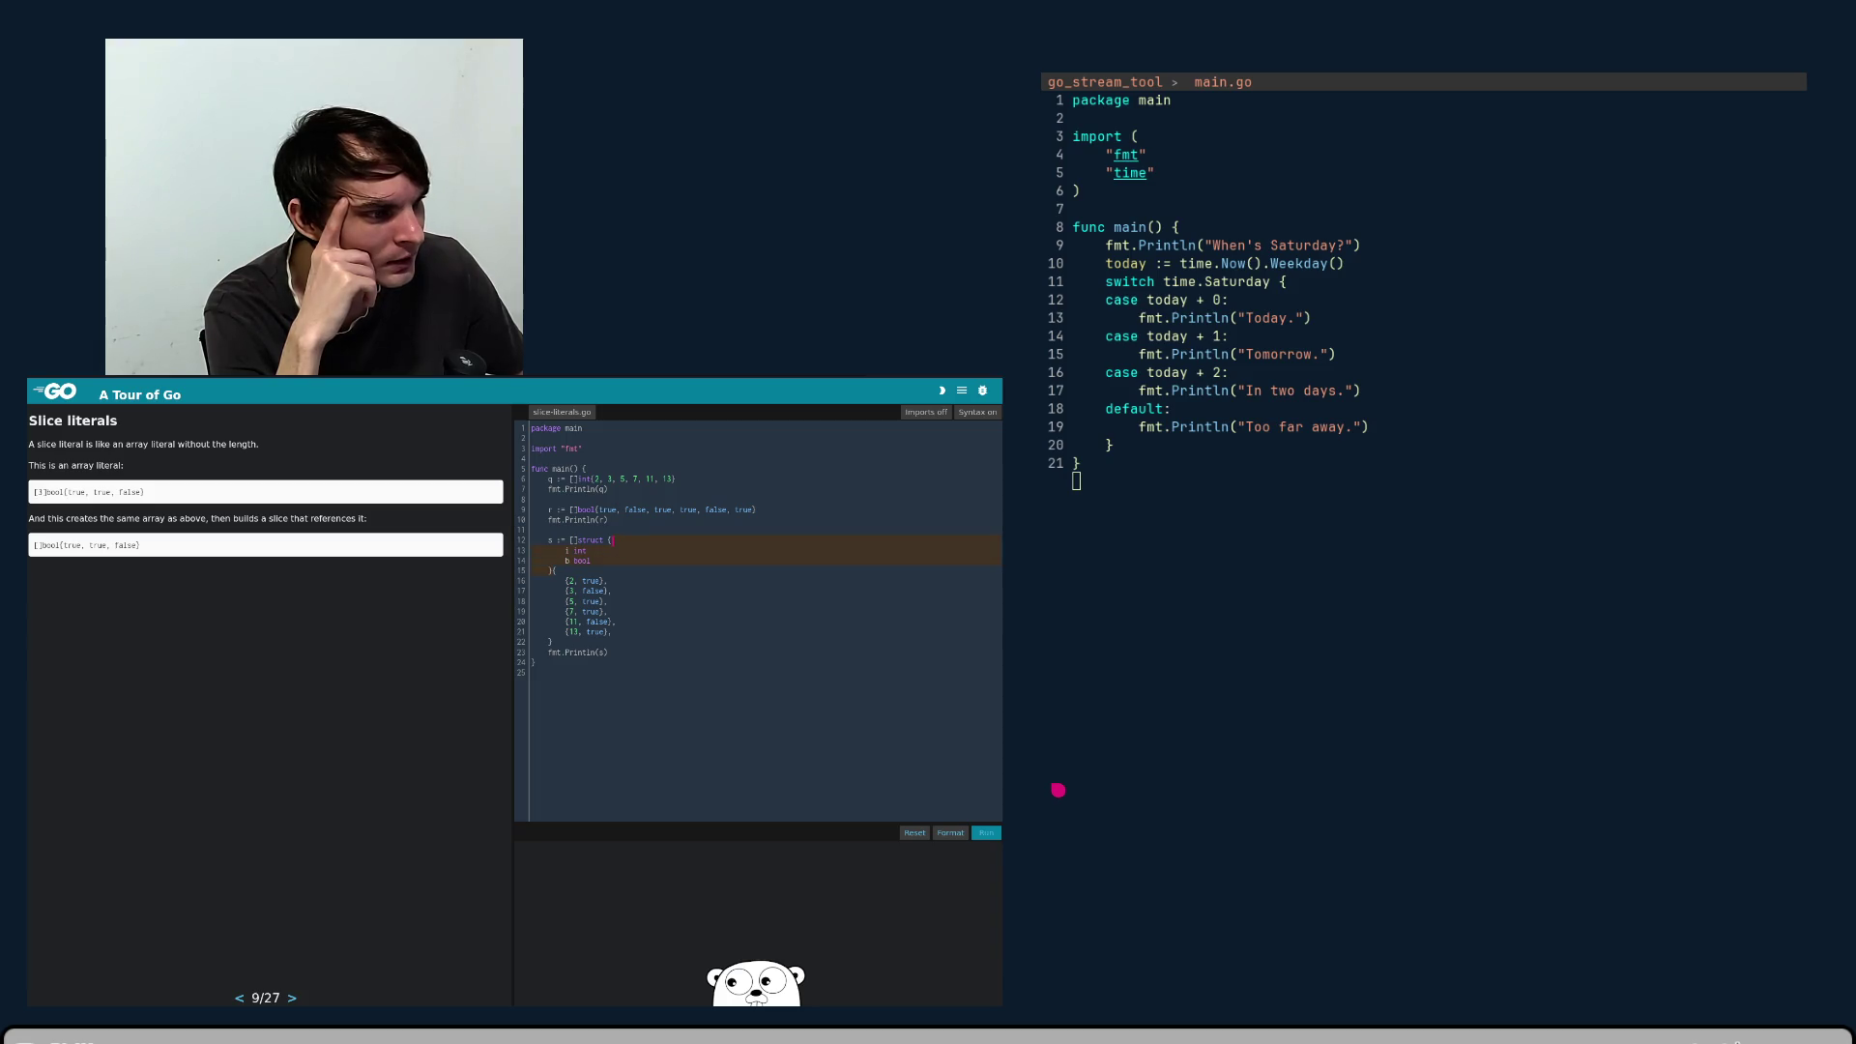
{"action": "left_click", "coordinate": [608, 540]}
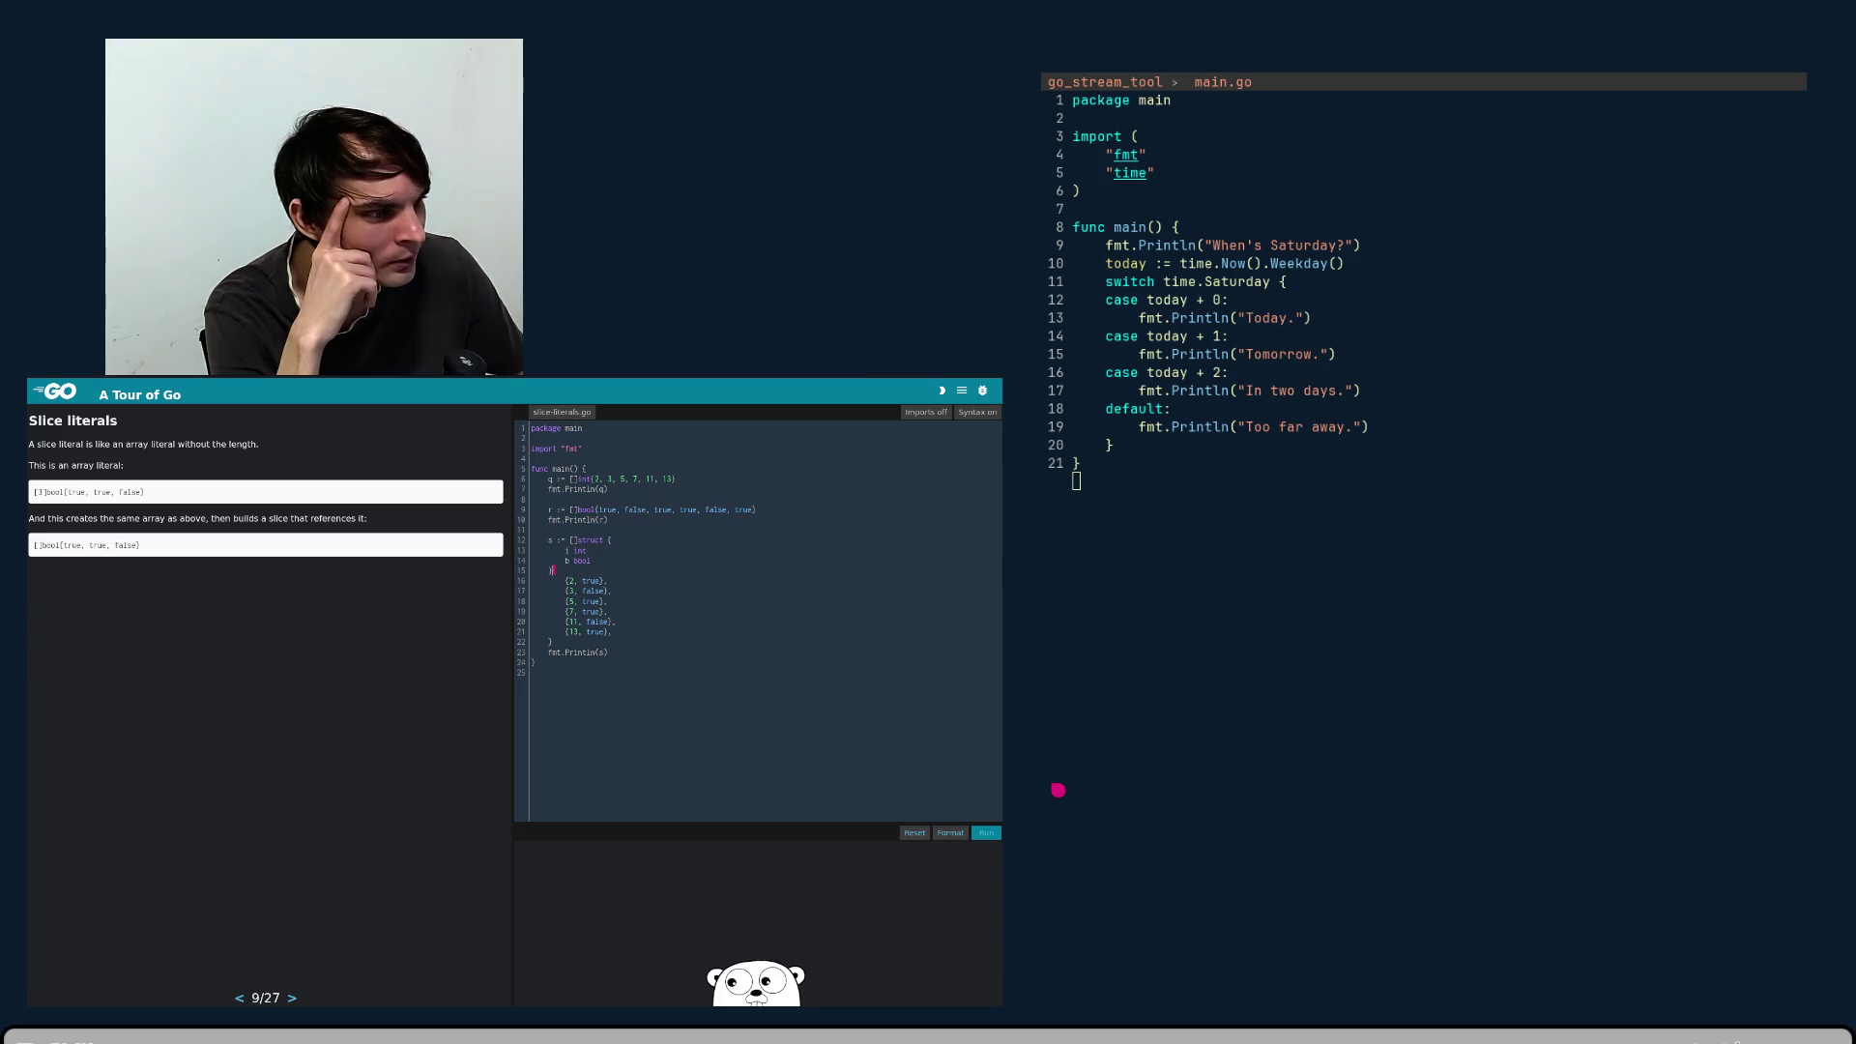
{"action": "left_click", "coordinate": [557, 641]}
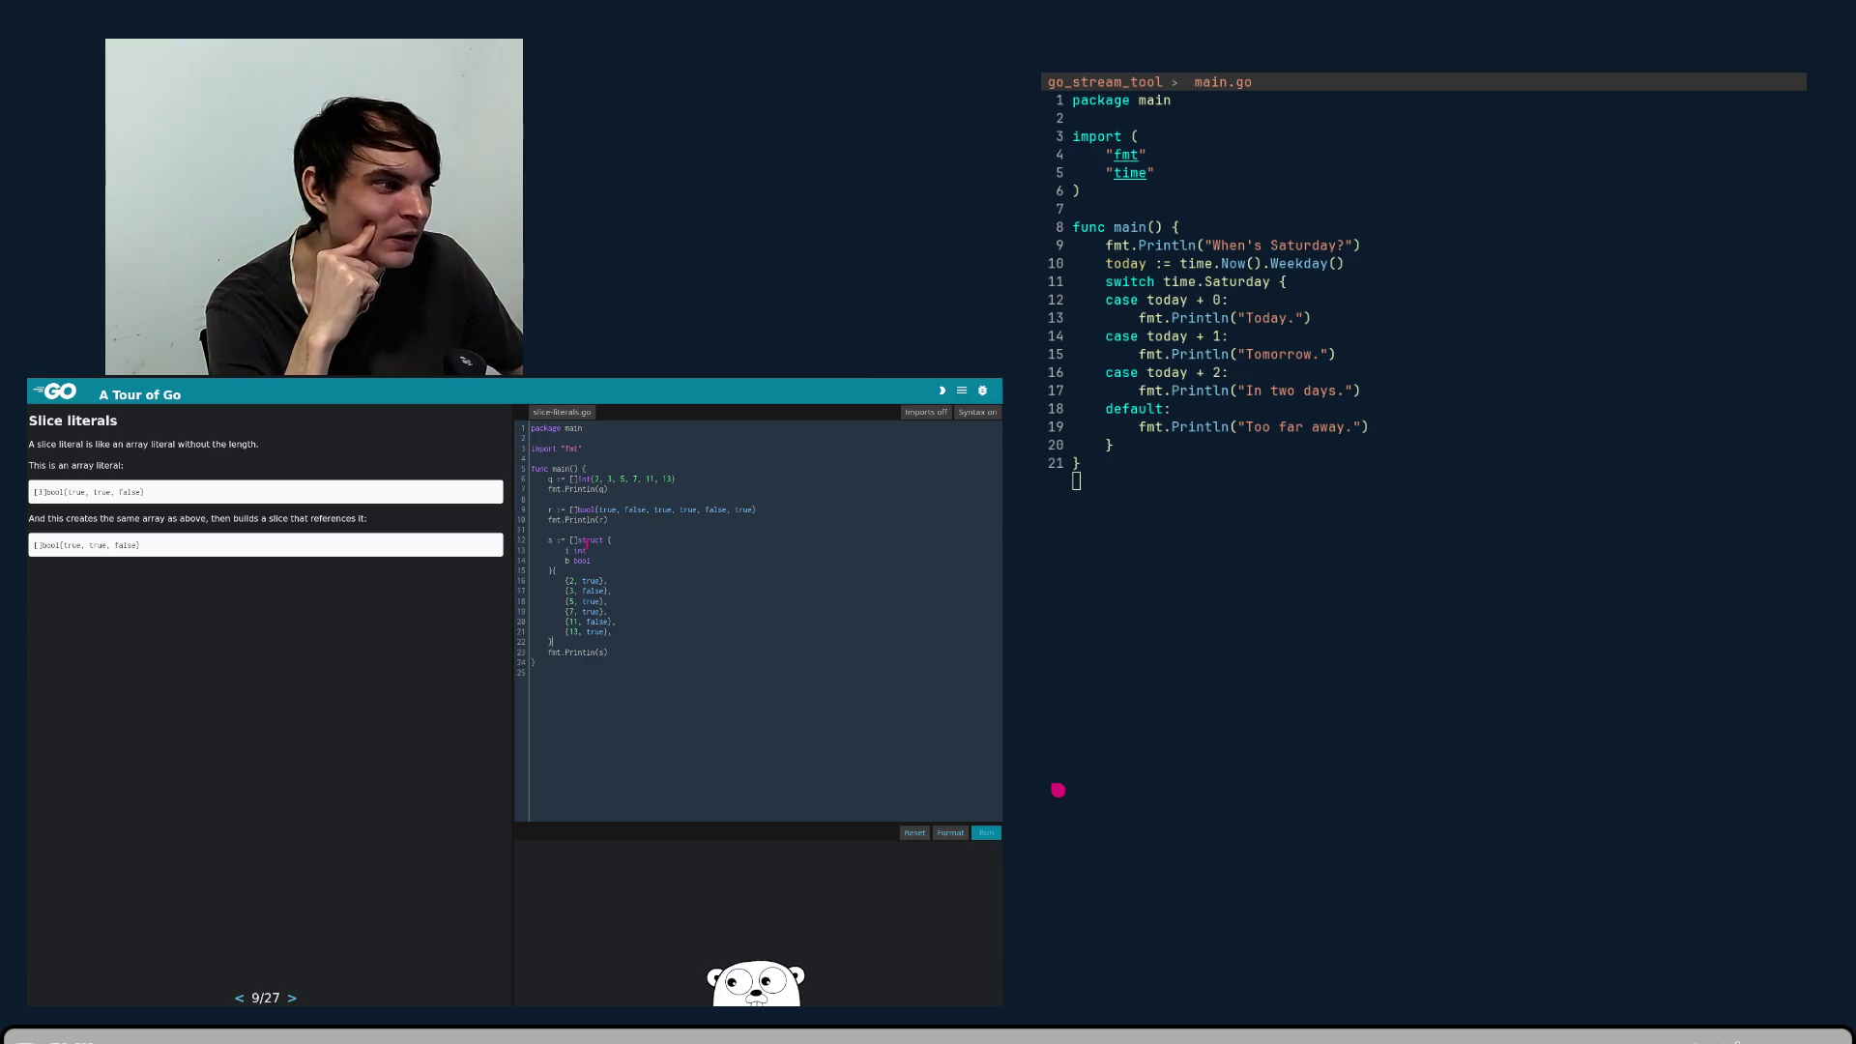
{"action": "left_click", "coordinate": [580, 562]}
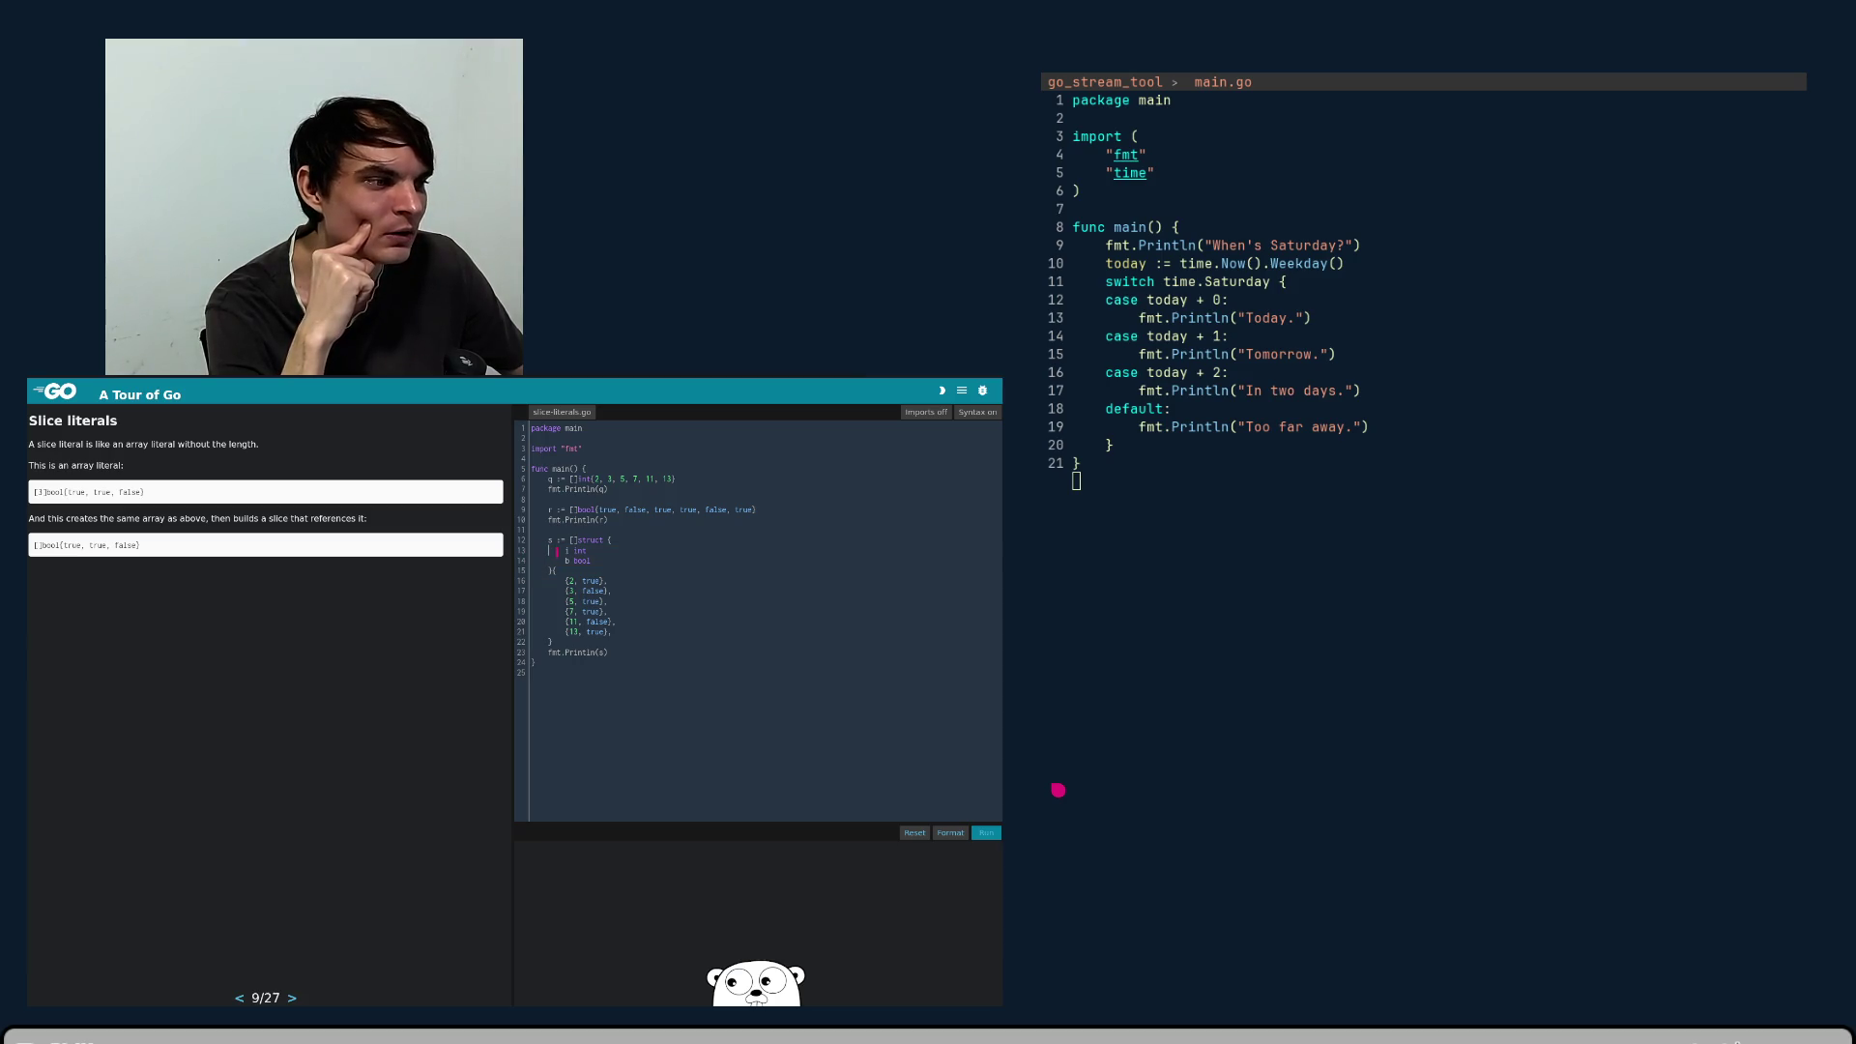
{"action": "key", "text": "Down"}
{"action": "key", "text": "Down"}
{"action": "key", "text": "Down"}
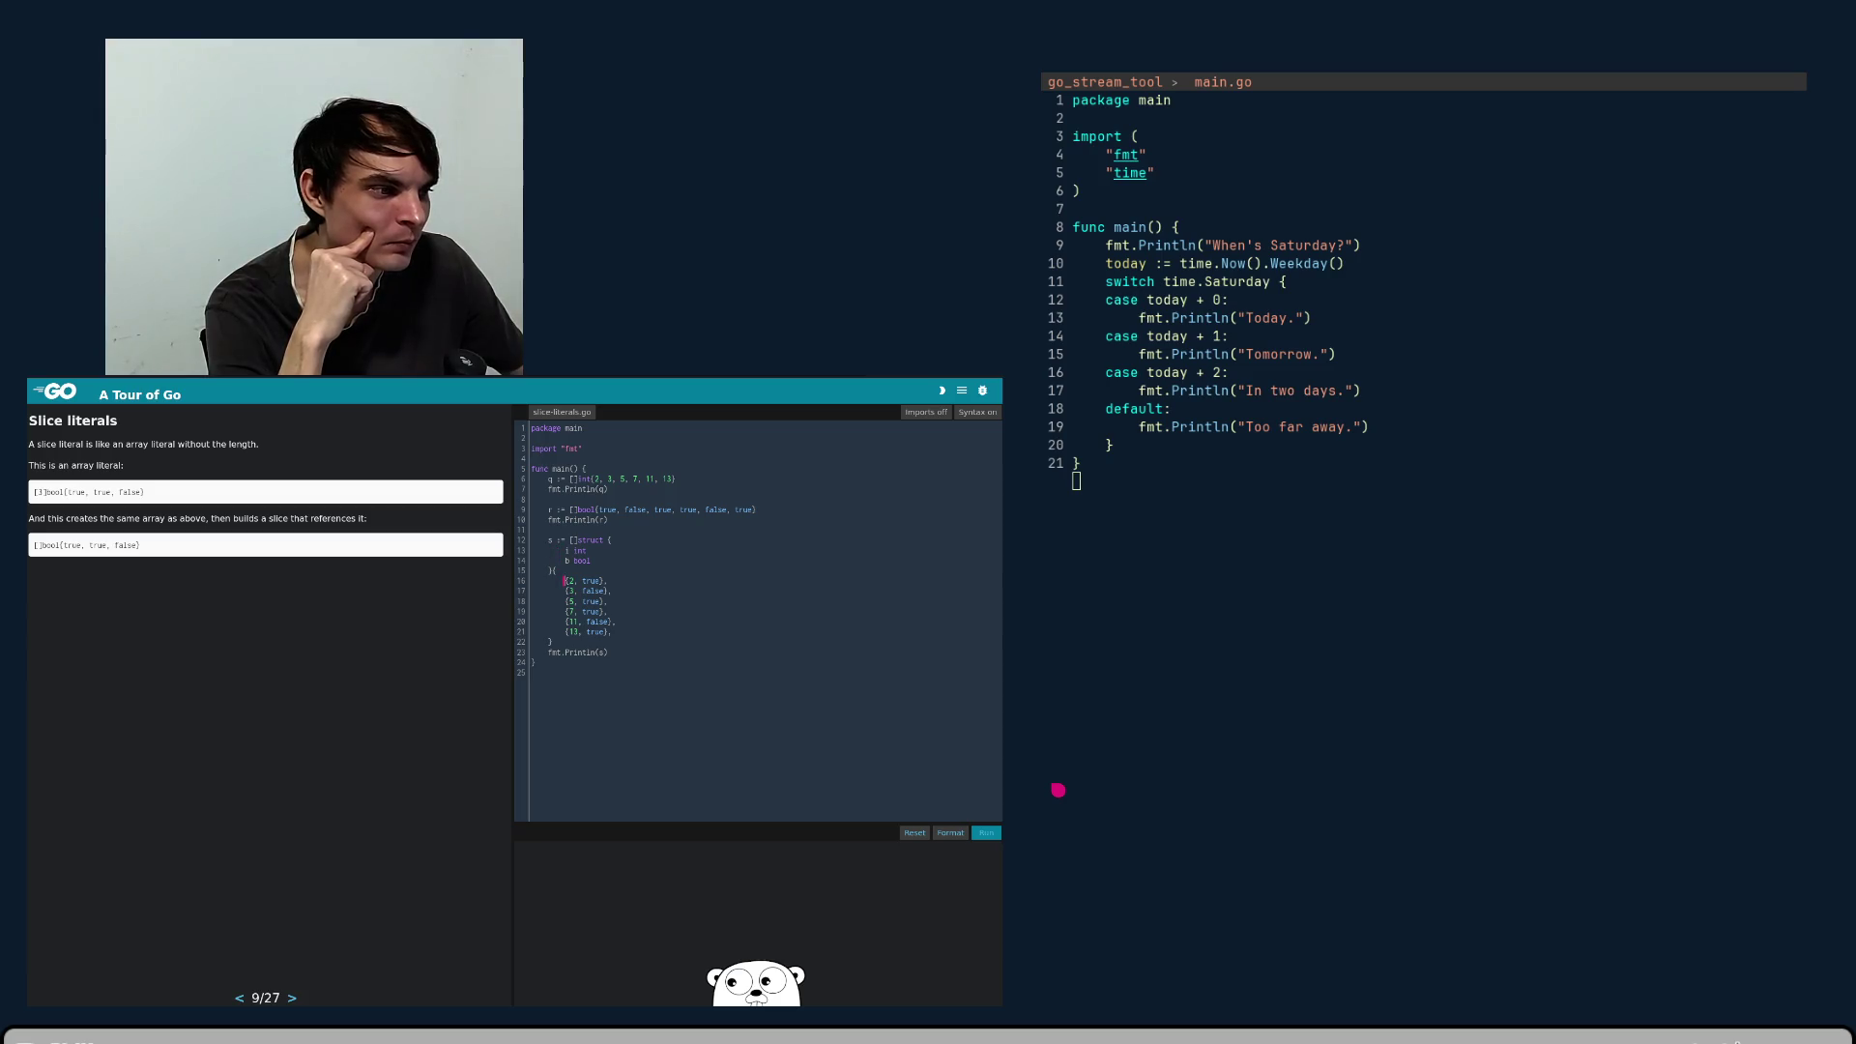
{"action": "key", "text": "shift+Down"}
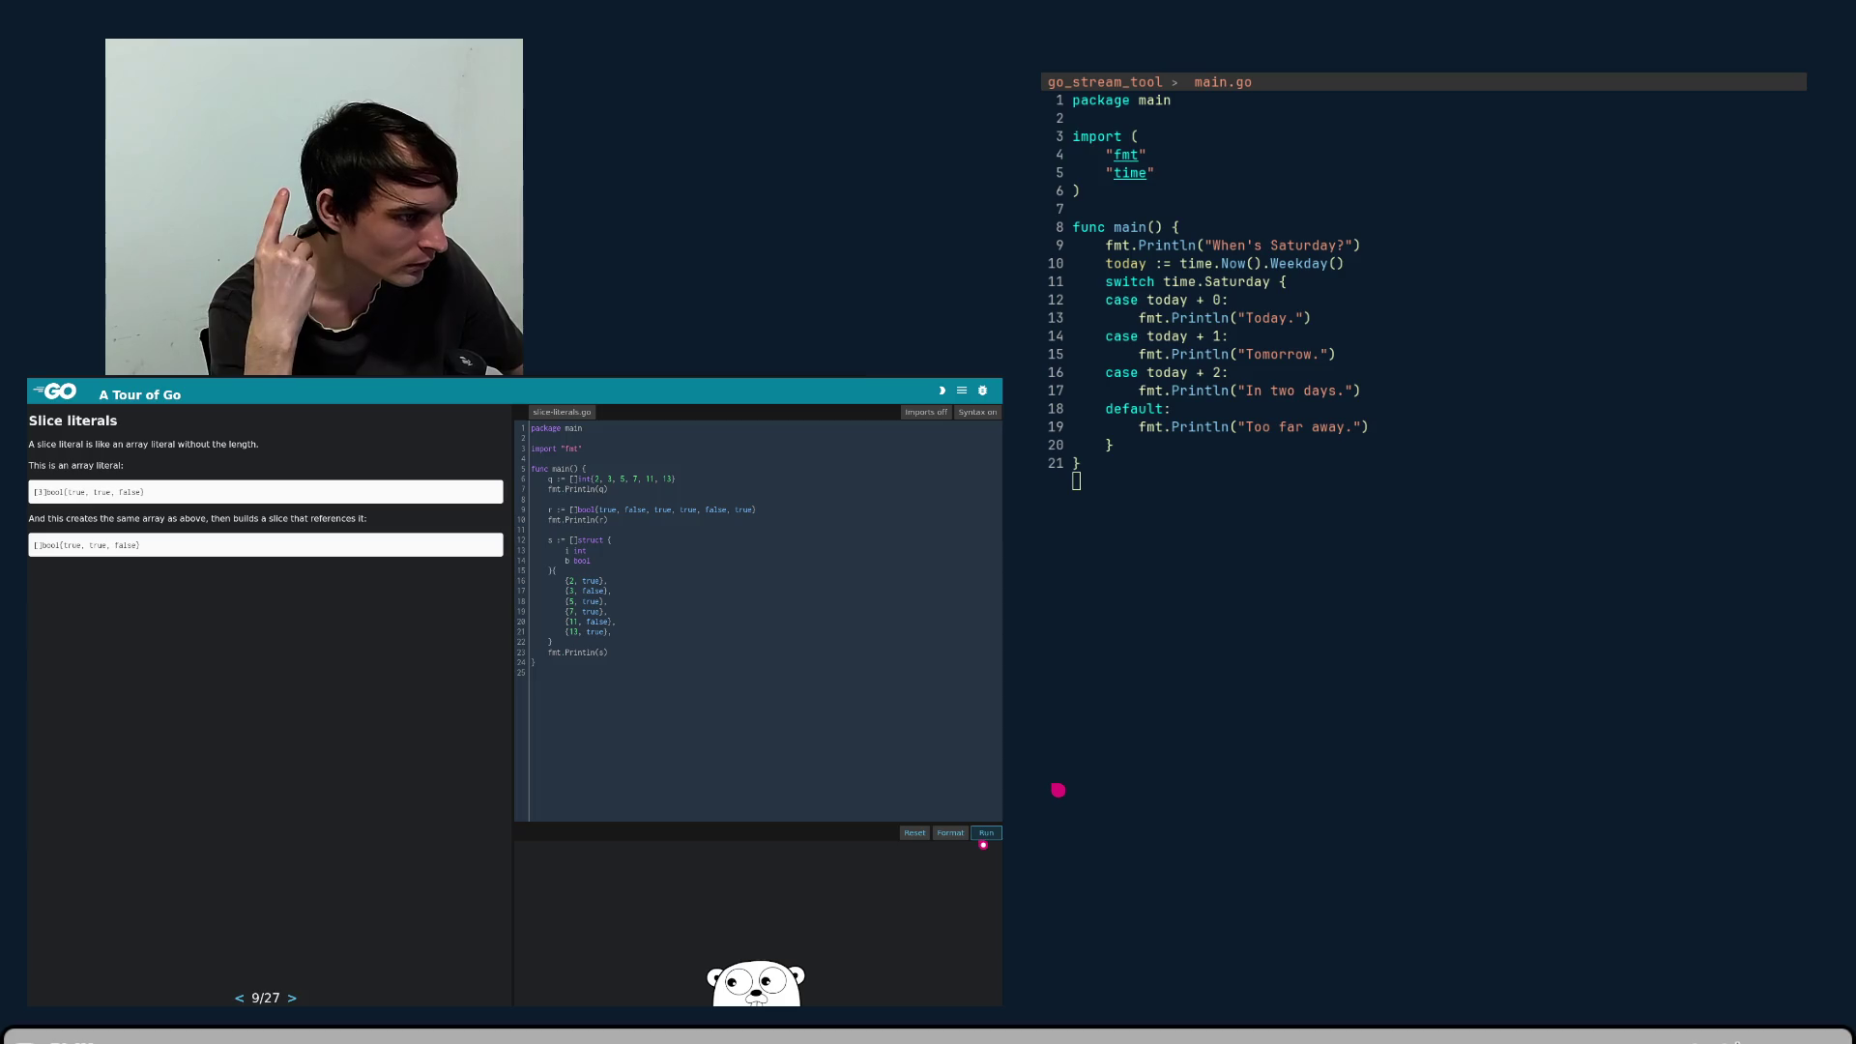
- Run the Slice literals example and inspect its output lines, including the {5 true} pair
{"action": "left_click", "coordinate": [985, 837]}
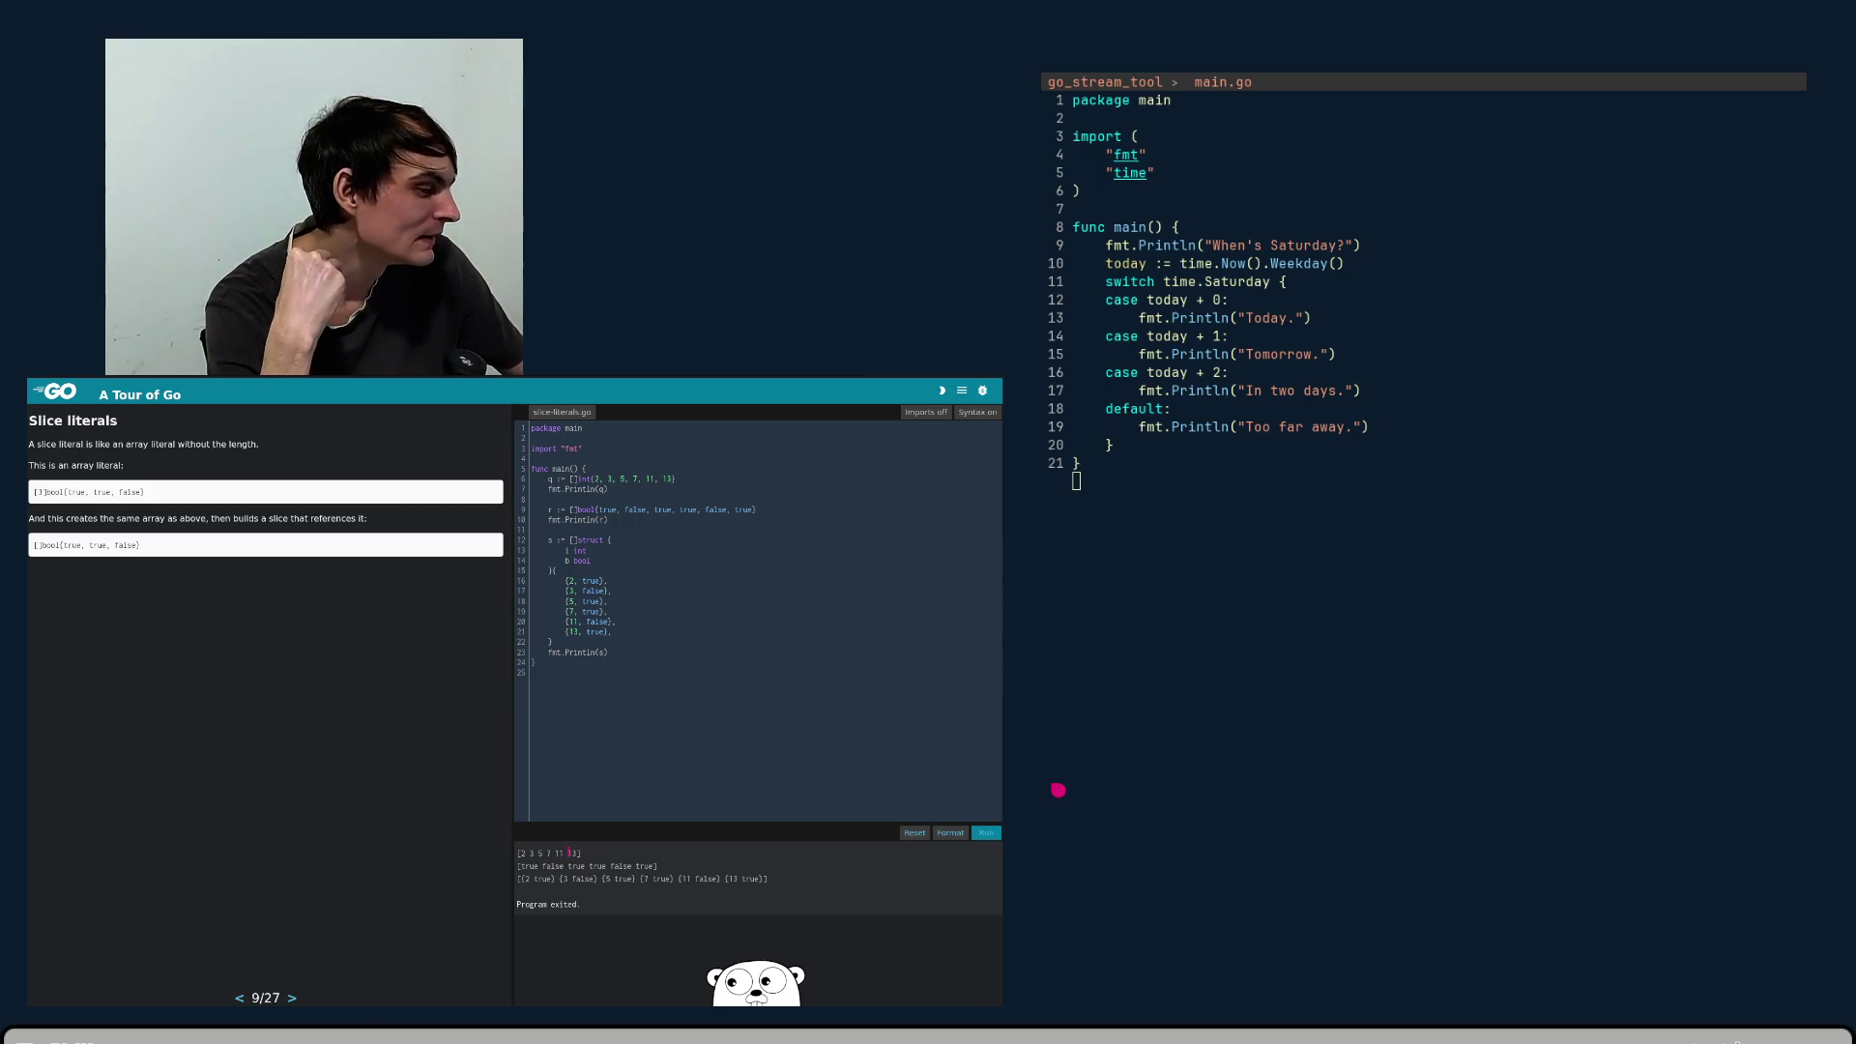
{"action": "mouse_move", "coordinate": [574, 853]}
{"action": "left_mouse_down"}
{"action": "mouse_move", "coordinate": [535, 853]}
{"action": "mouse_move", "coordinate": [694, 878]}
{"action": "mouse_move", "coordinate": [627, 878]}
{"action": "left_mouse_up"}
{"action": "left_click", "coordinate": [537, 854]}
{"action": "left_click", "coordinate": [694, 878]}
{"action": "left_click", "coordinate": [626, 878]}
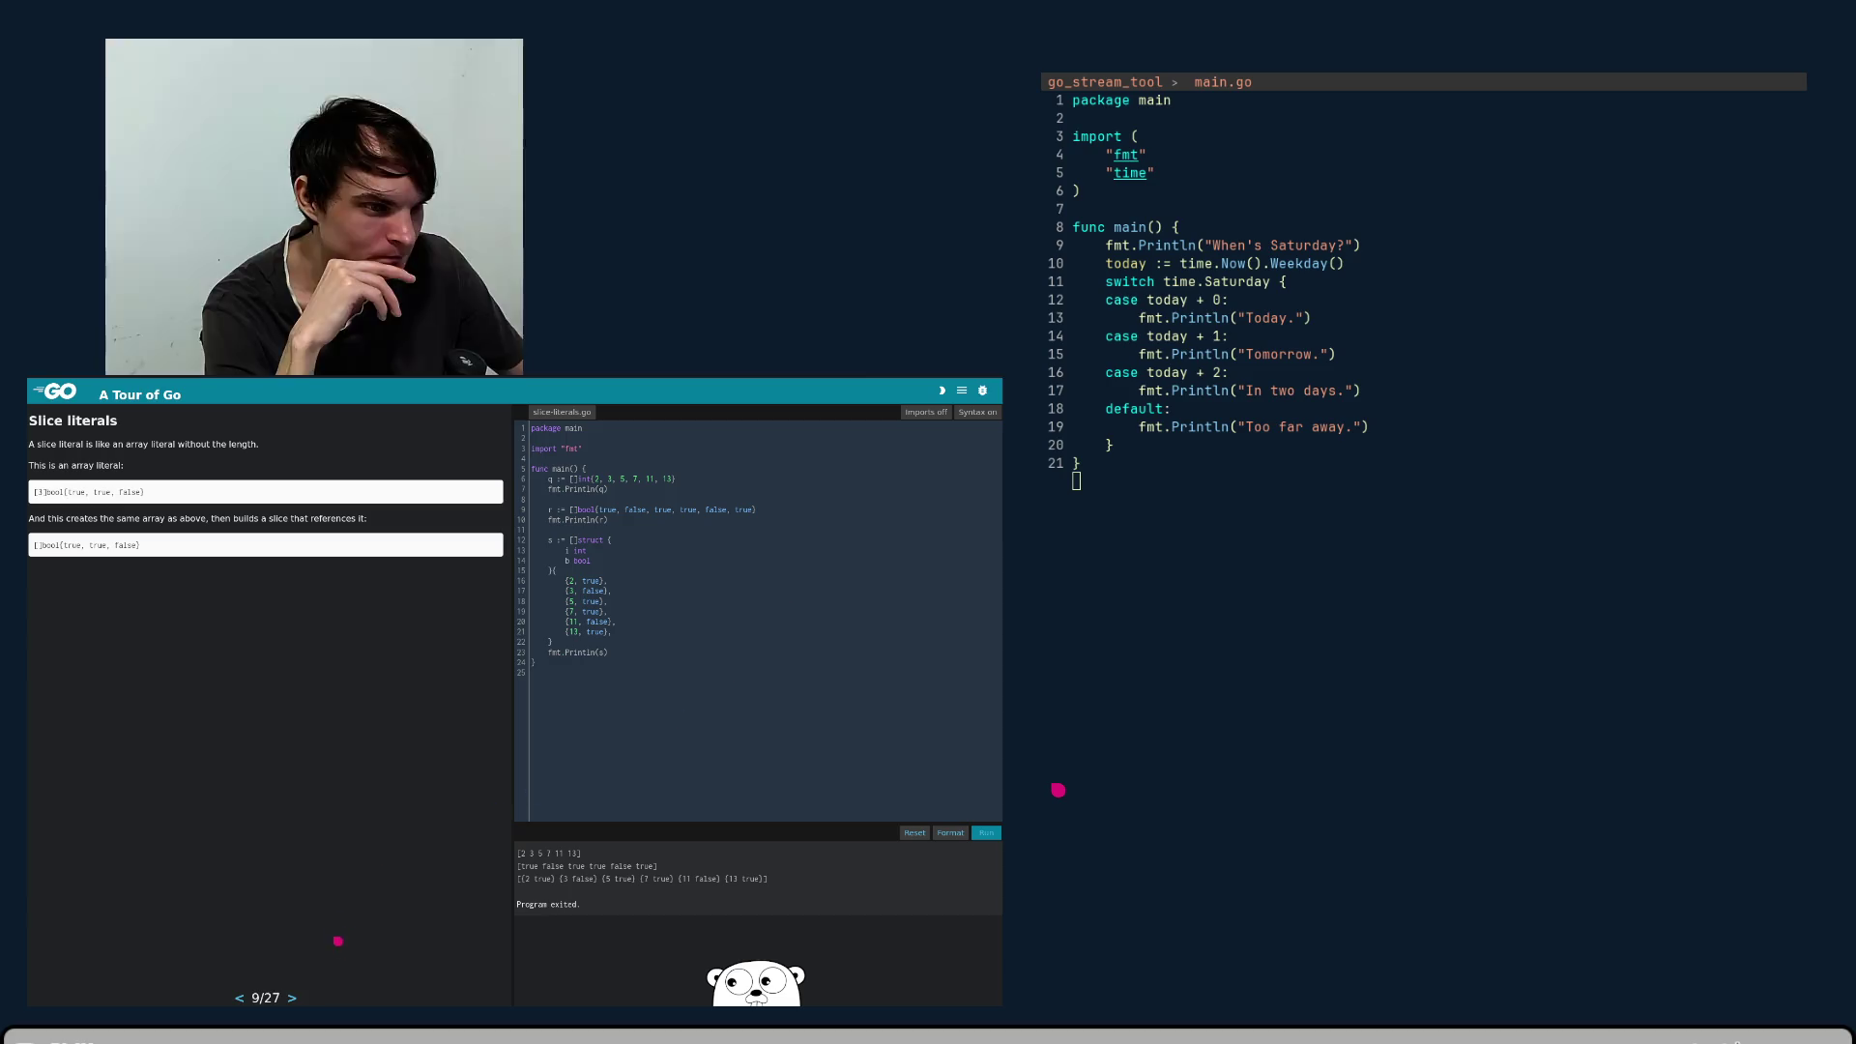
{"action": "left_click", "coordinate": [293, 998]}
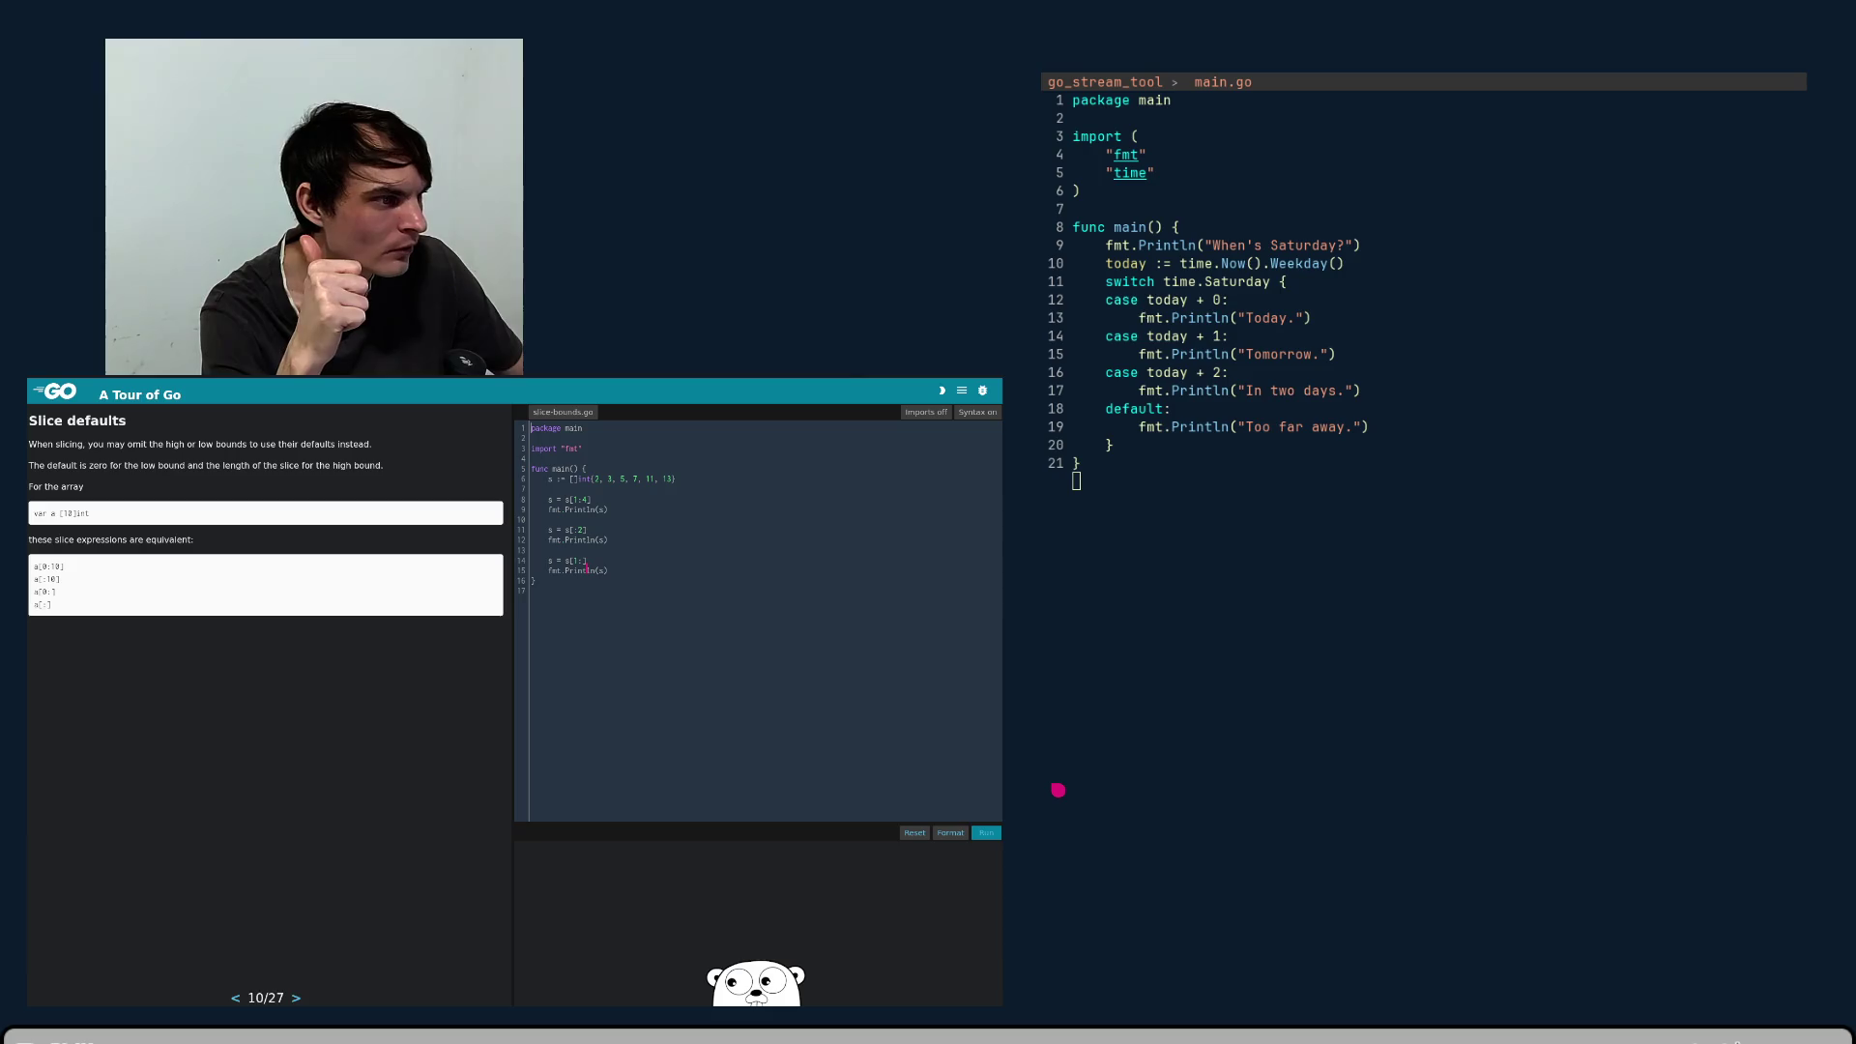
- Place the caret on the s = s[1:] line of the Slice defaults example
{"action": "left_click", "coordinate": [595, 561]}
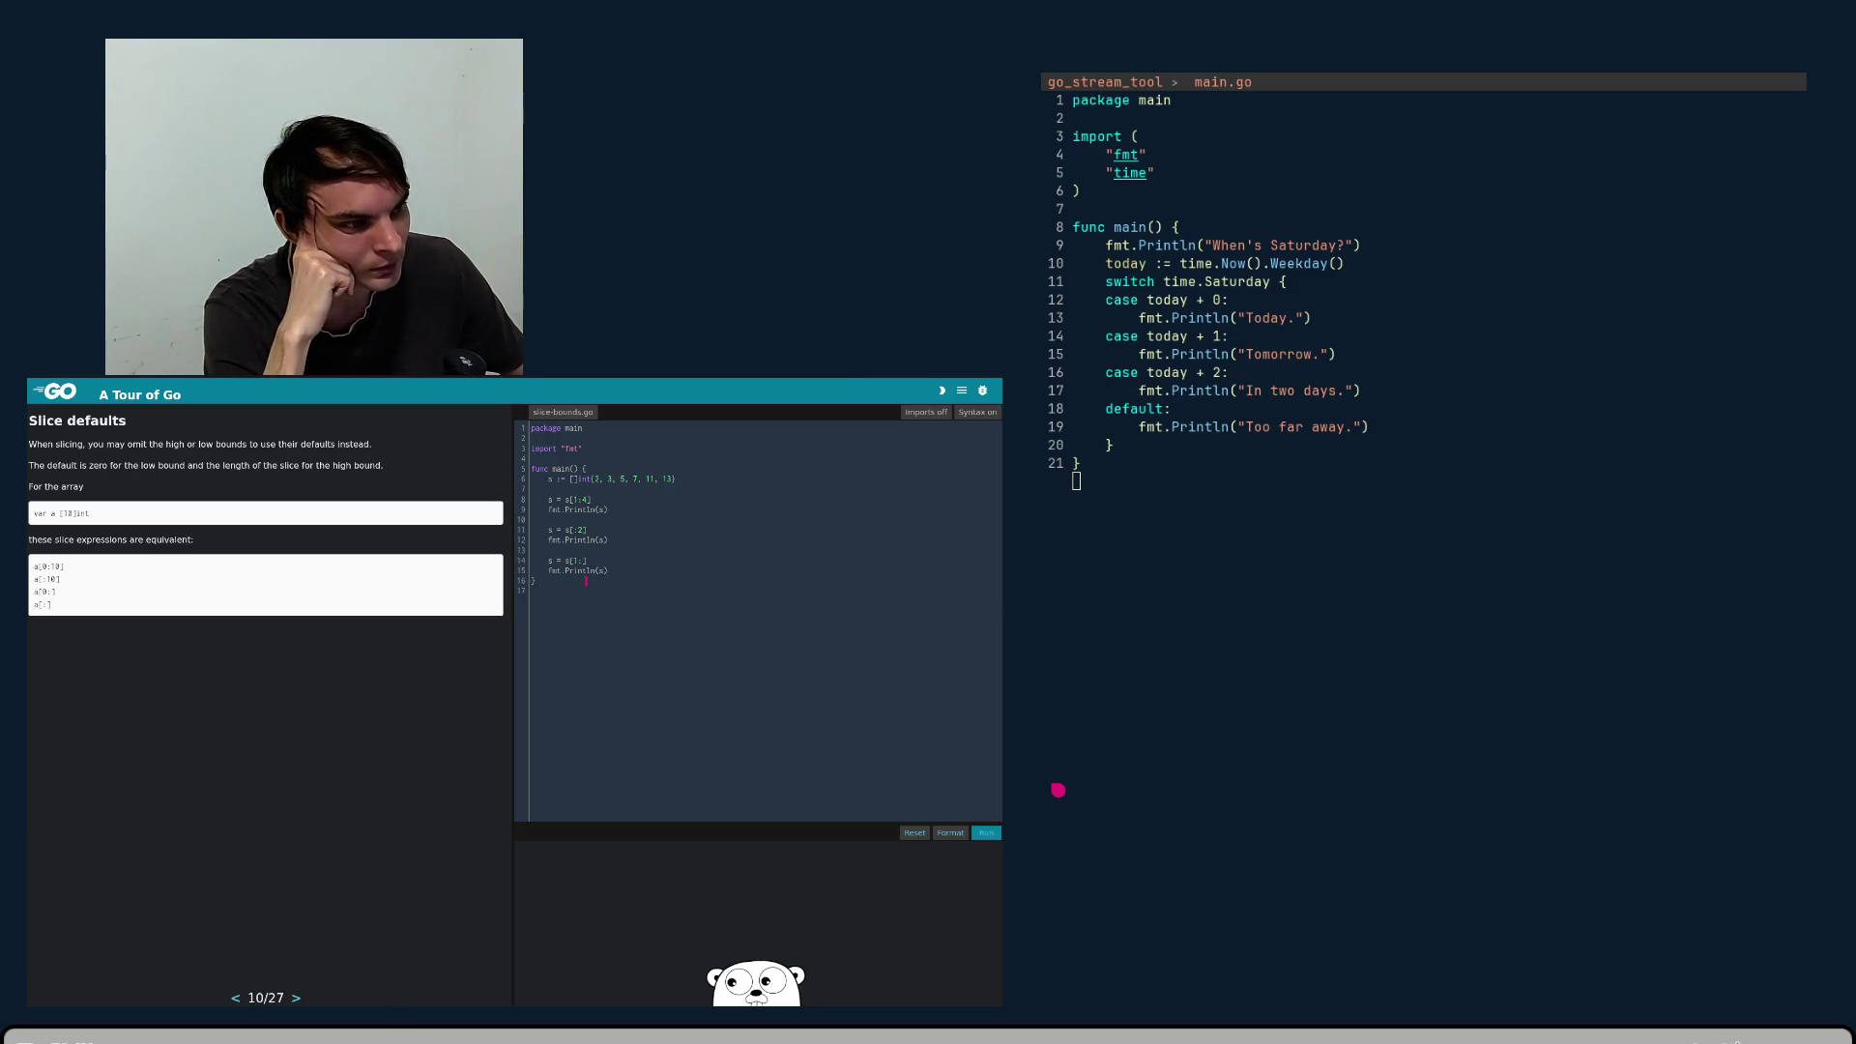
{"action": "left_click", "coordinate": [567, 561]}
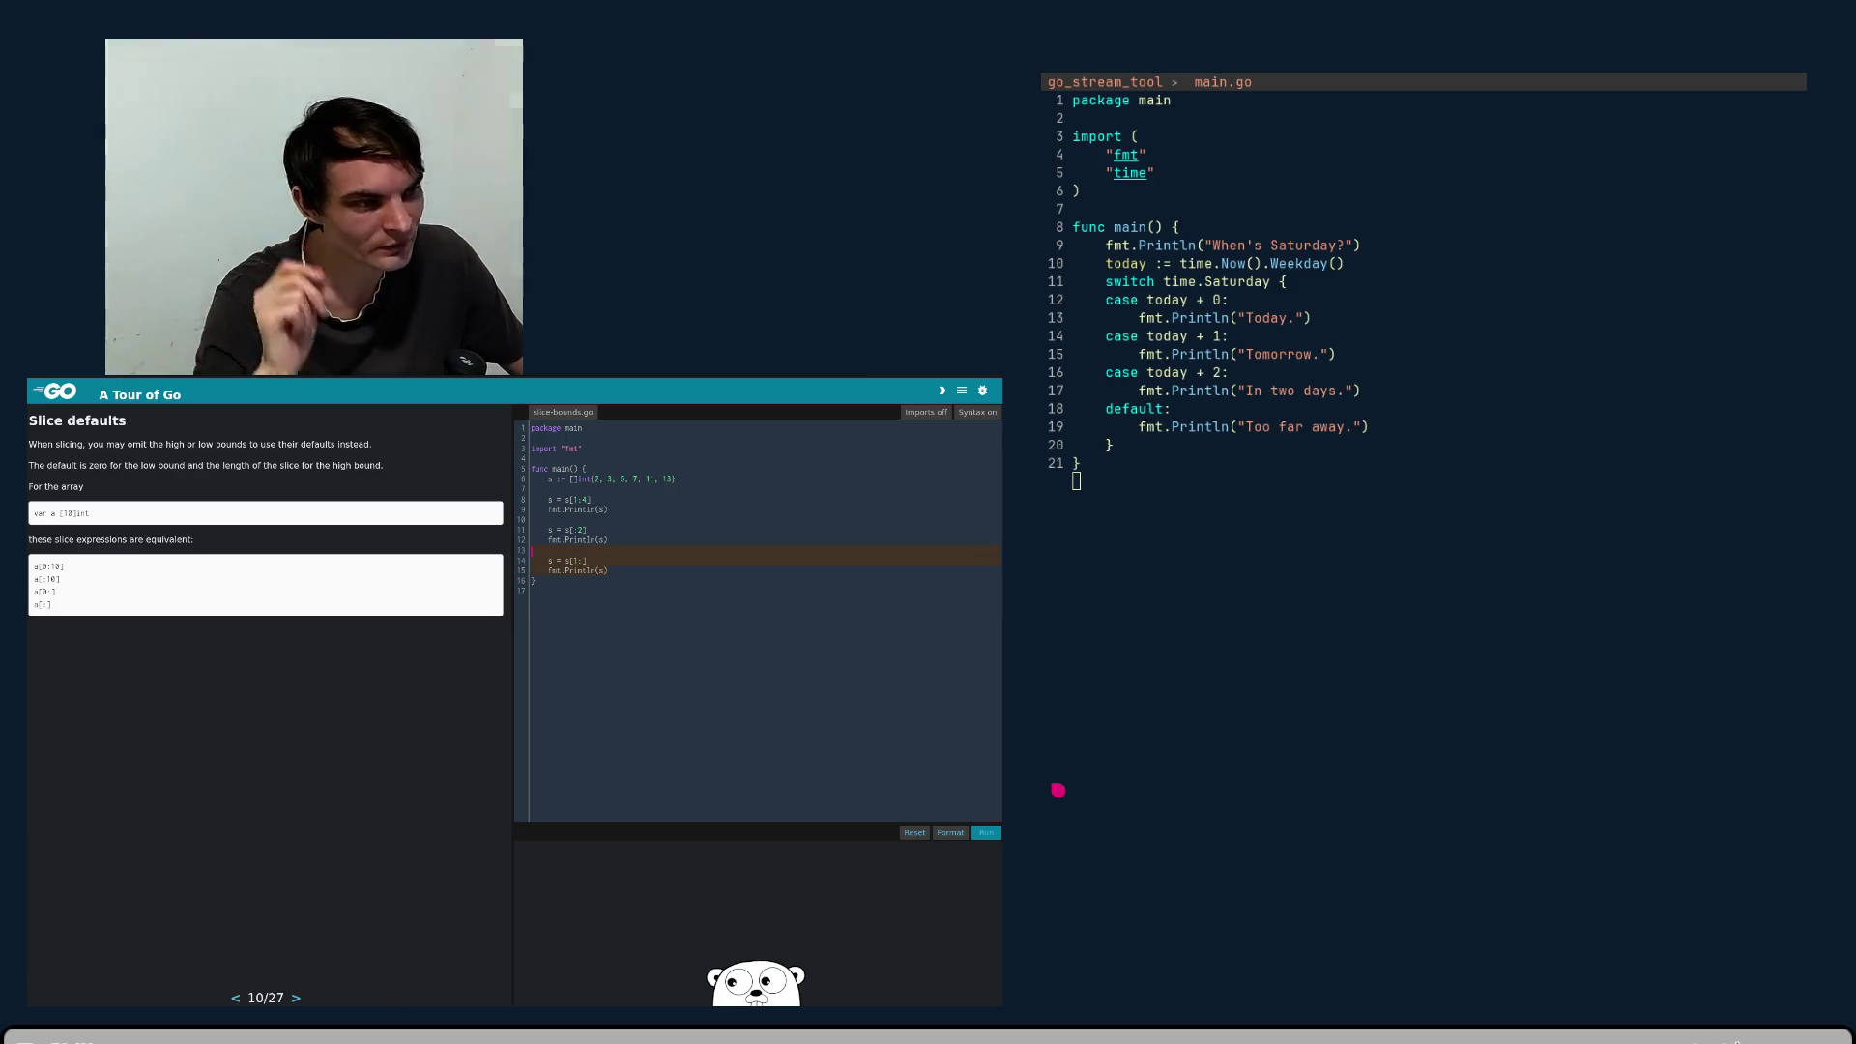
- Paste a duplicate slice-and-print pair, edit it to s = s[:], and run the example
{"action": "key", "text": "Up"}
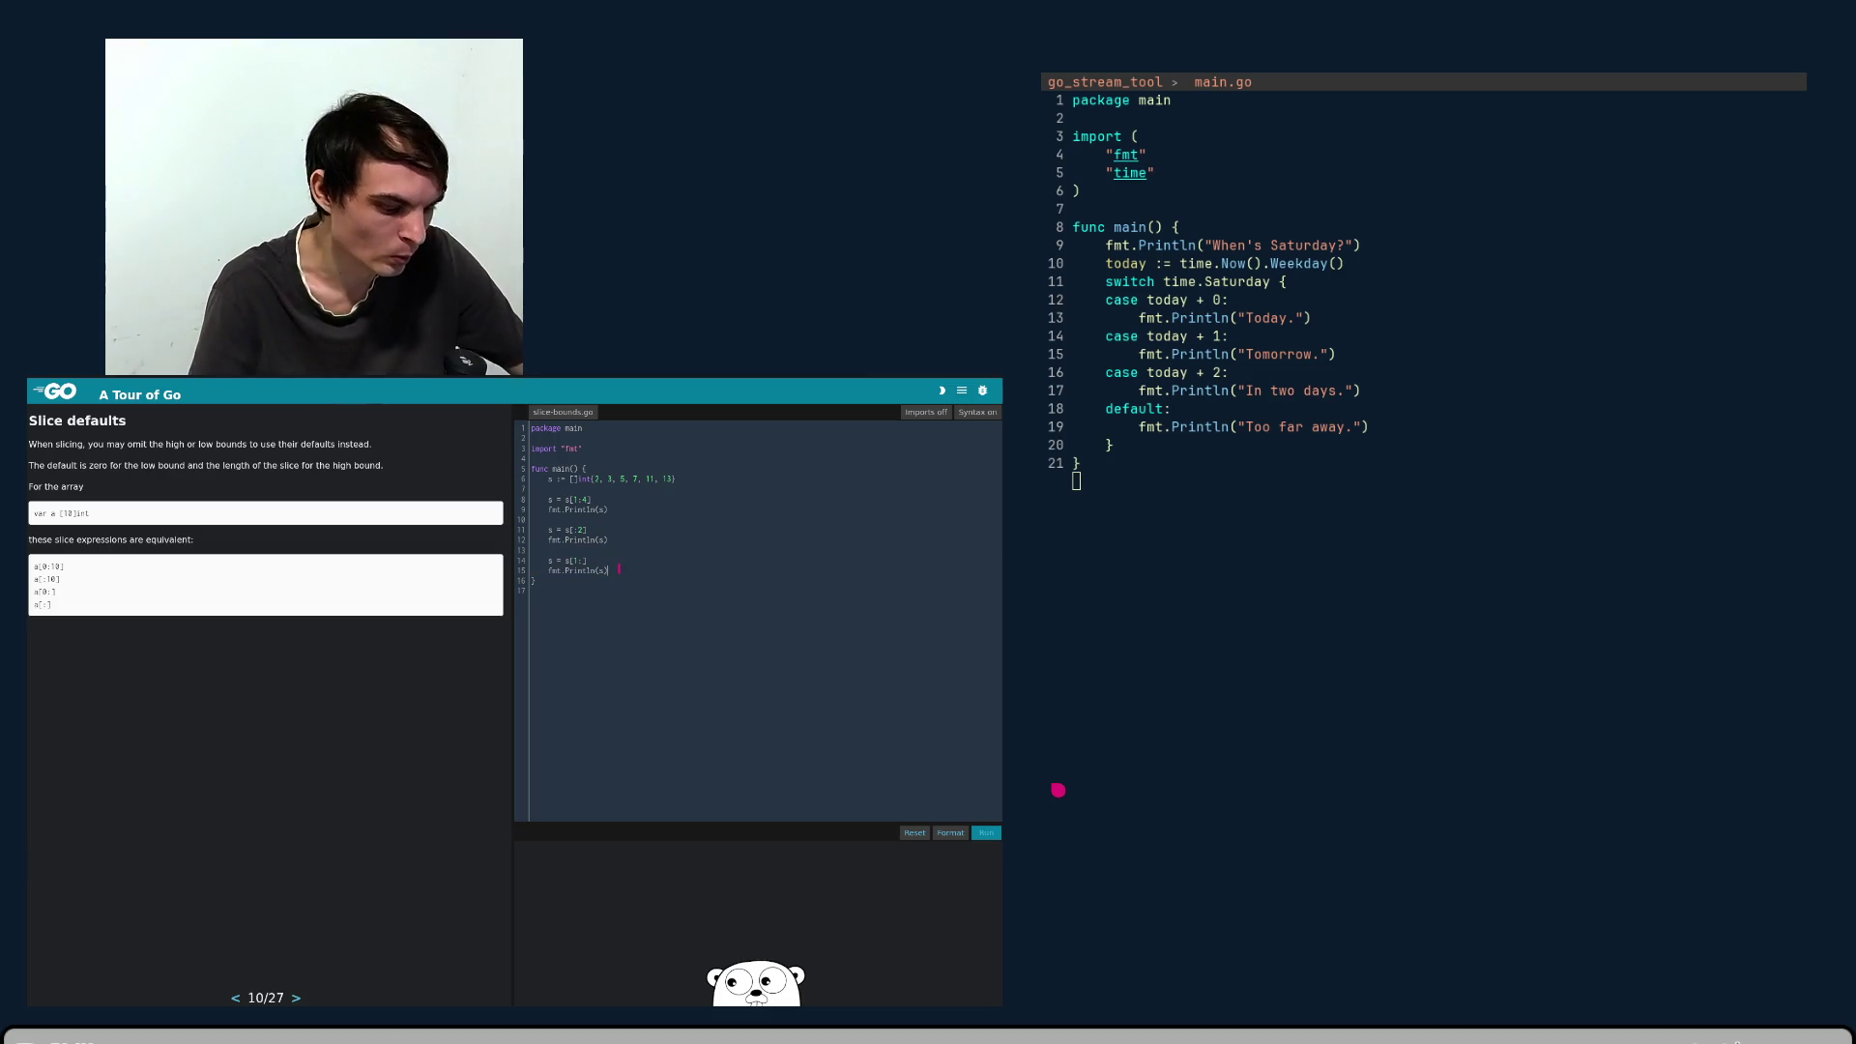
{"action": "key", "text": "ctrl+v"}
{"action": "key", "text": "Up"}
{"action": "key", "text": "Left"}
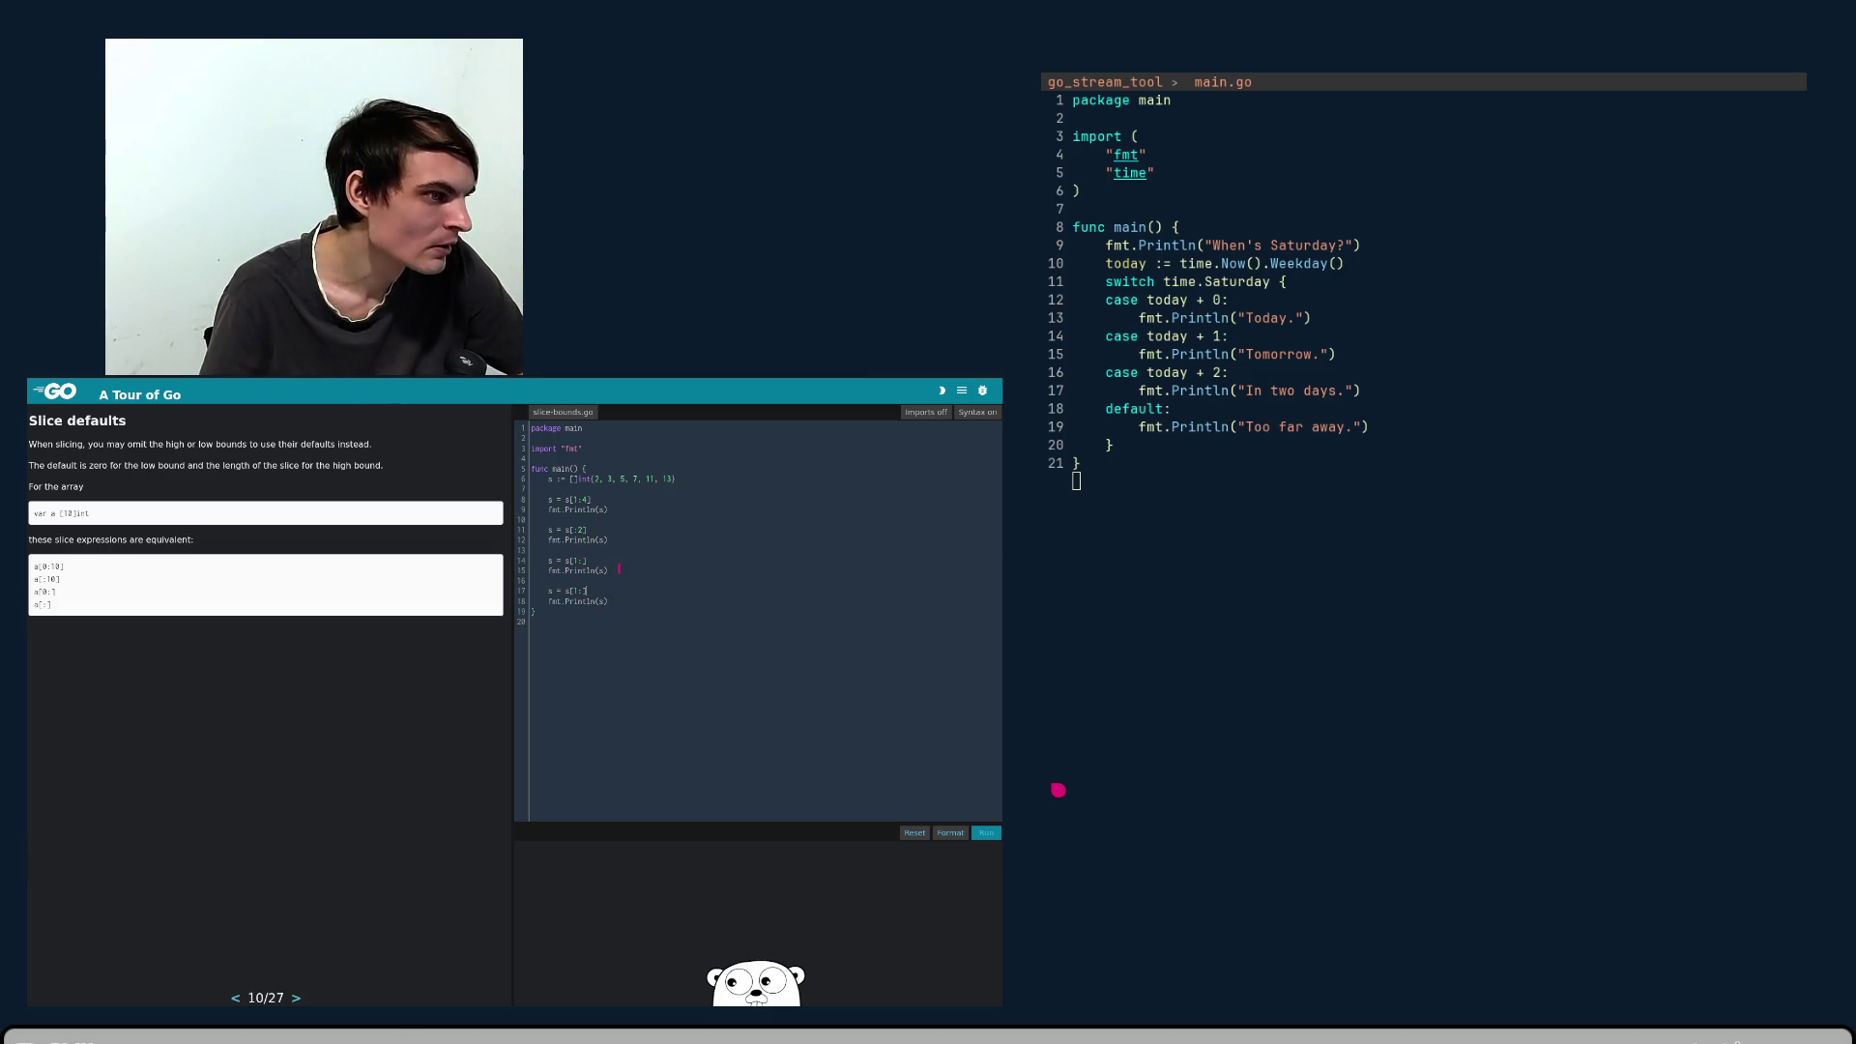
{"action": "key", "text": "BackSpace"}
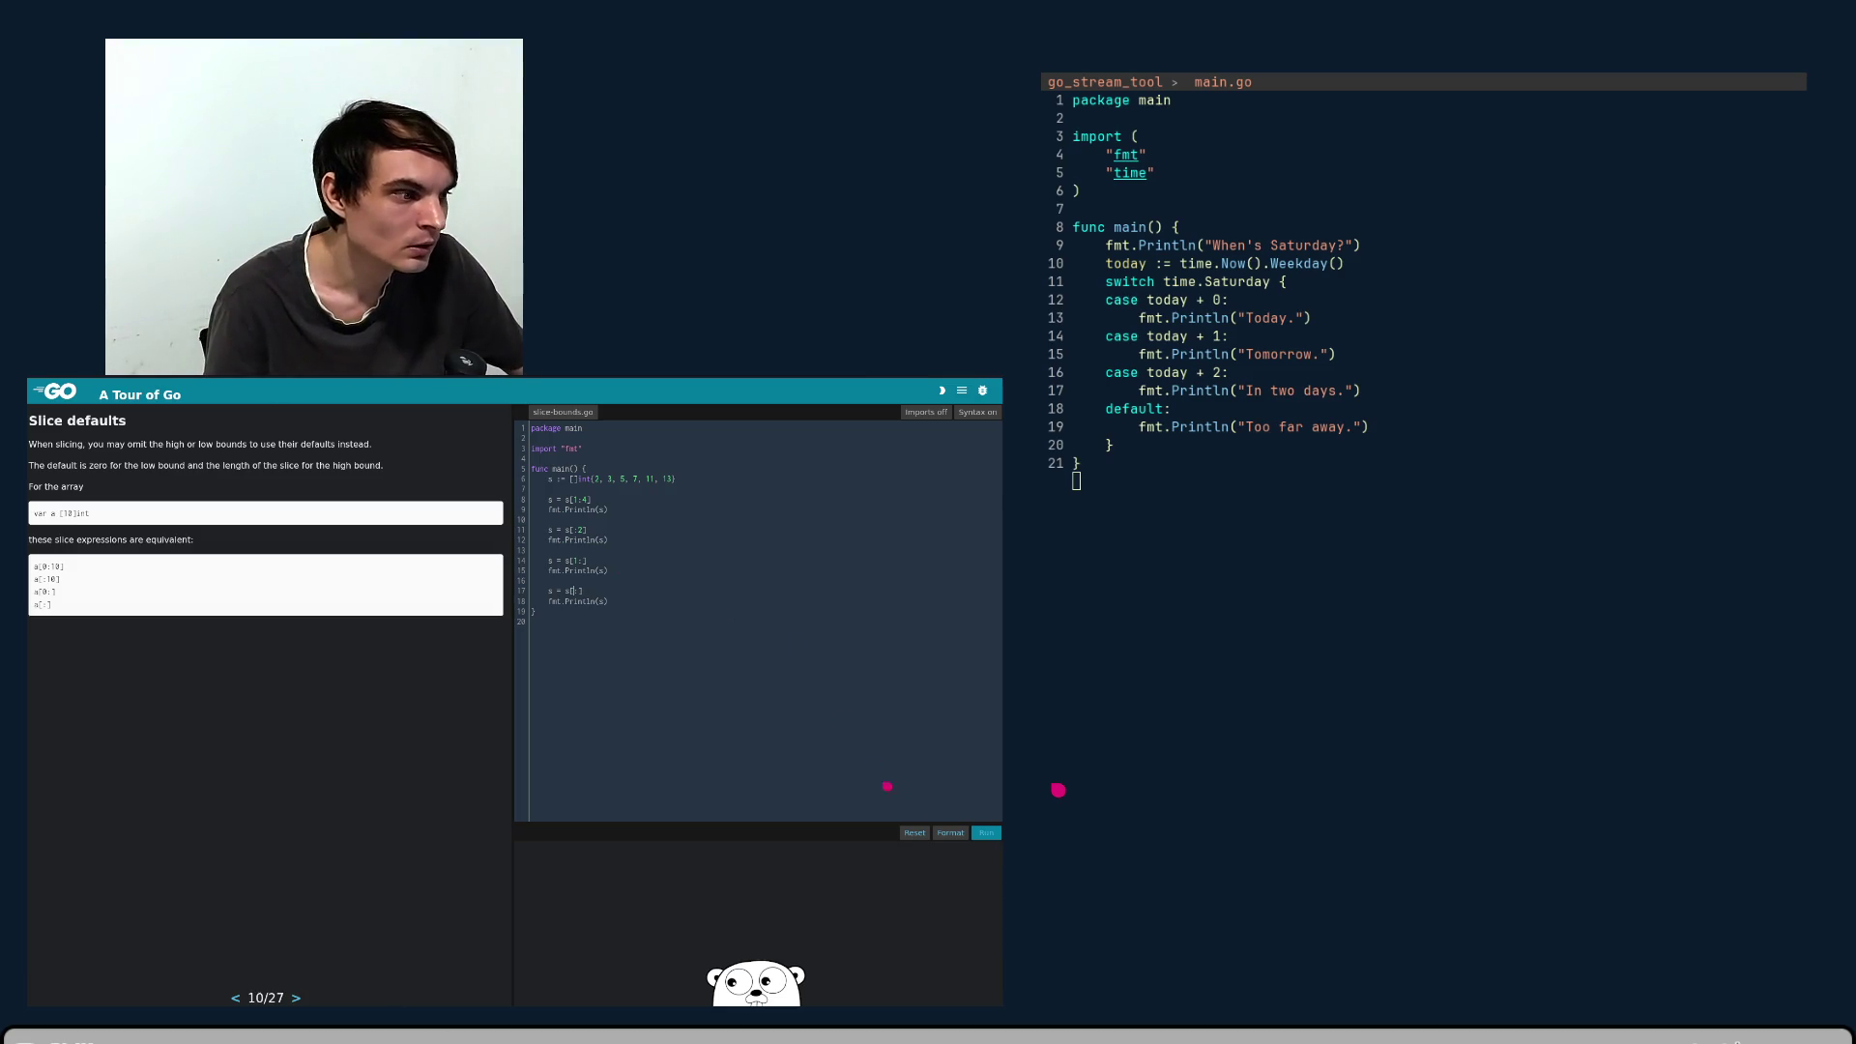
{"action": "left_click", "coordinate": [993, 839]}
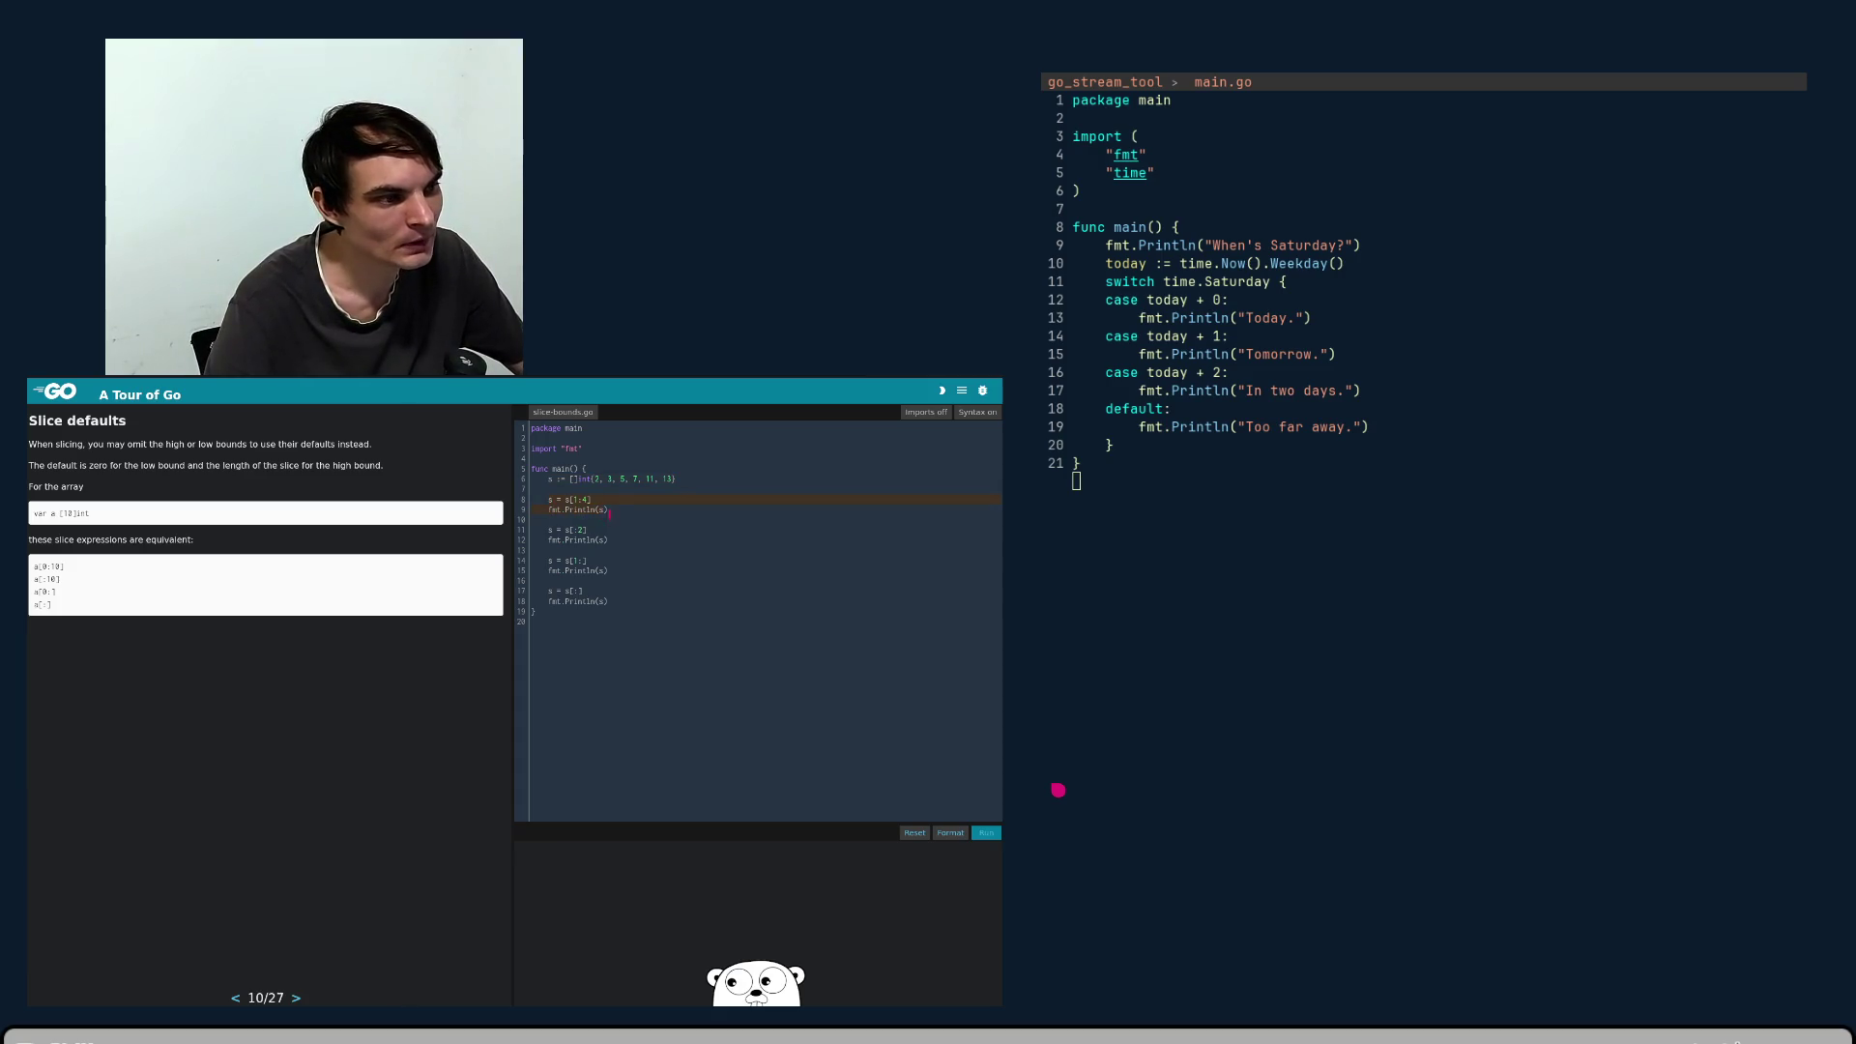
- Add another slice-and-print copy at the end as s = s[], align it, and run it
{"action": "left_click", "coordinate": [606, 515]}
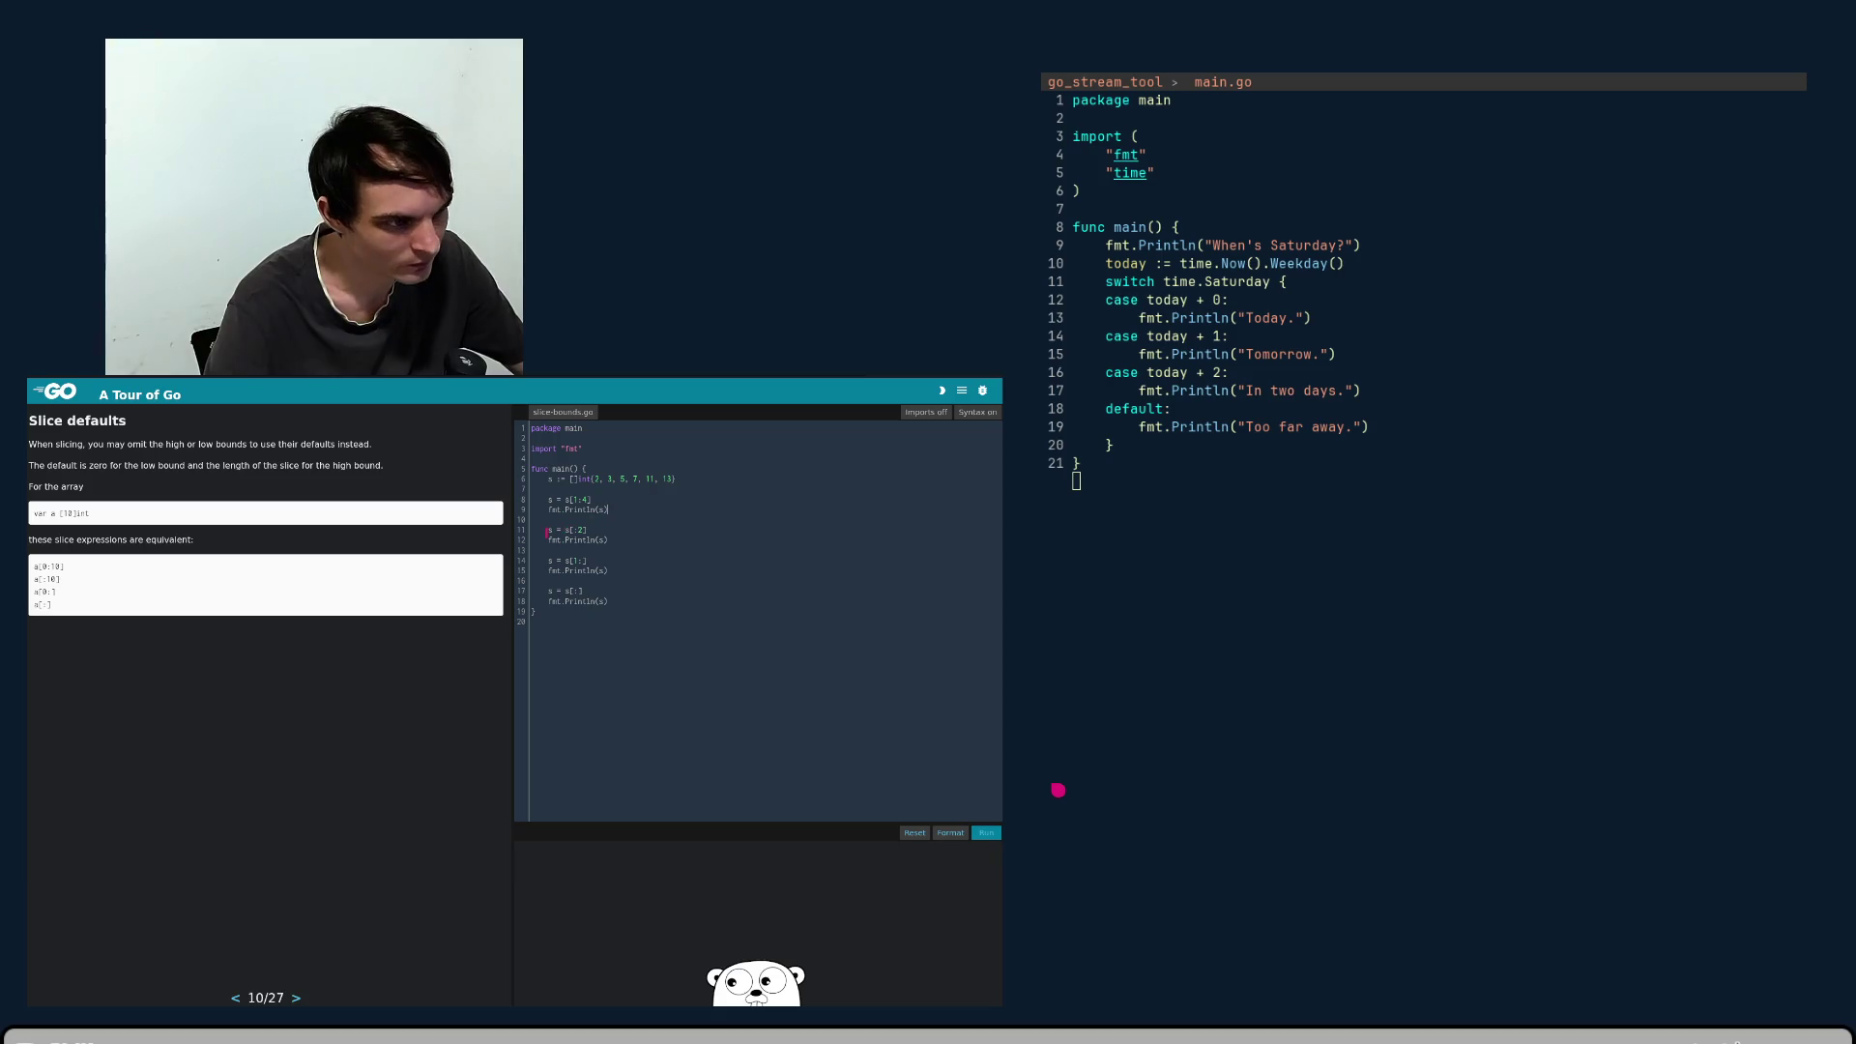
{"action": "left_click_drag", "start_coordinate": [549, 530], "coordinate": [607, 539]}
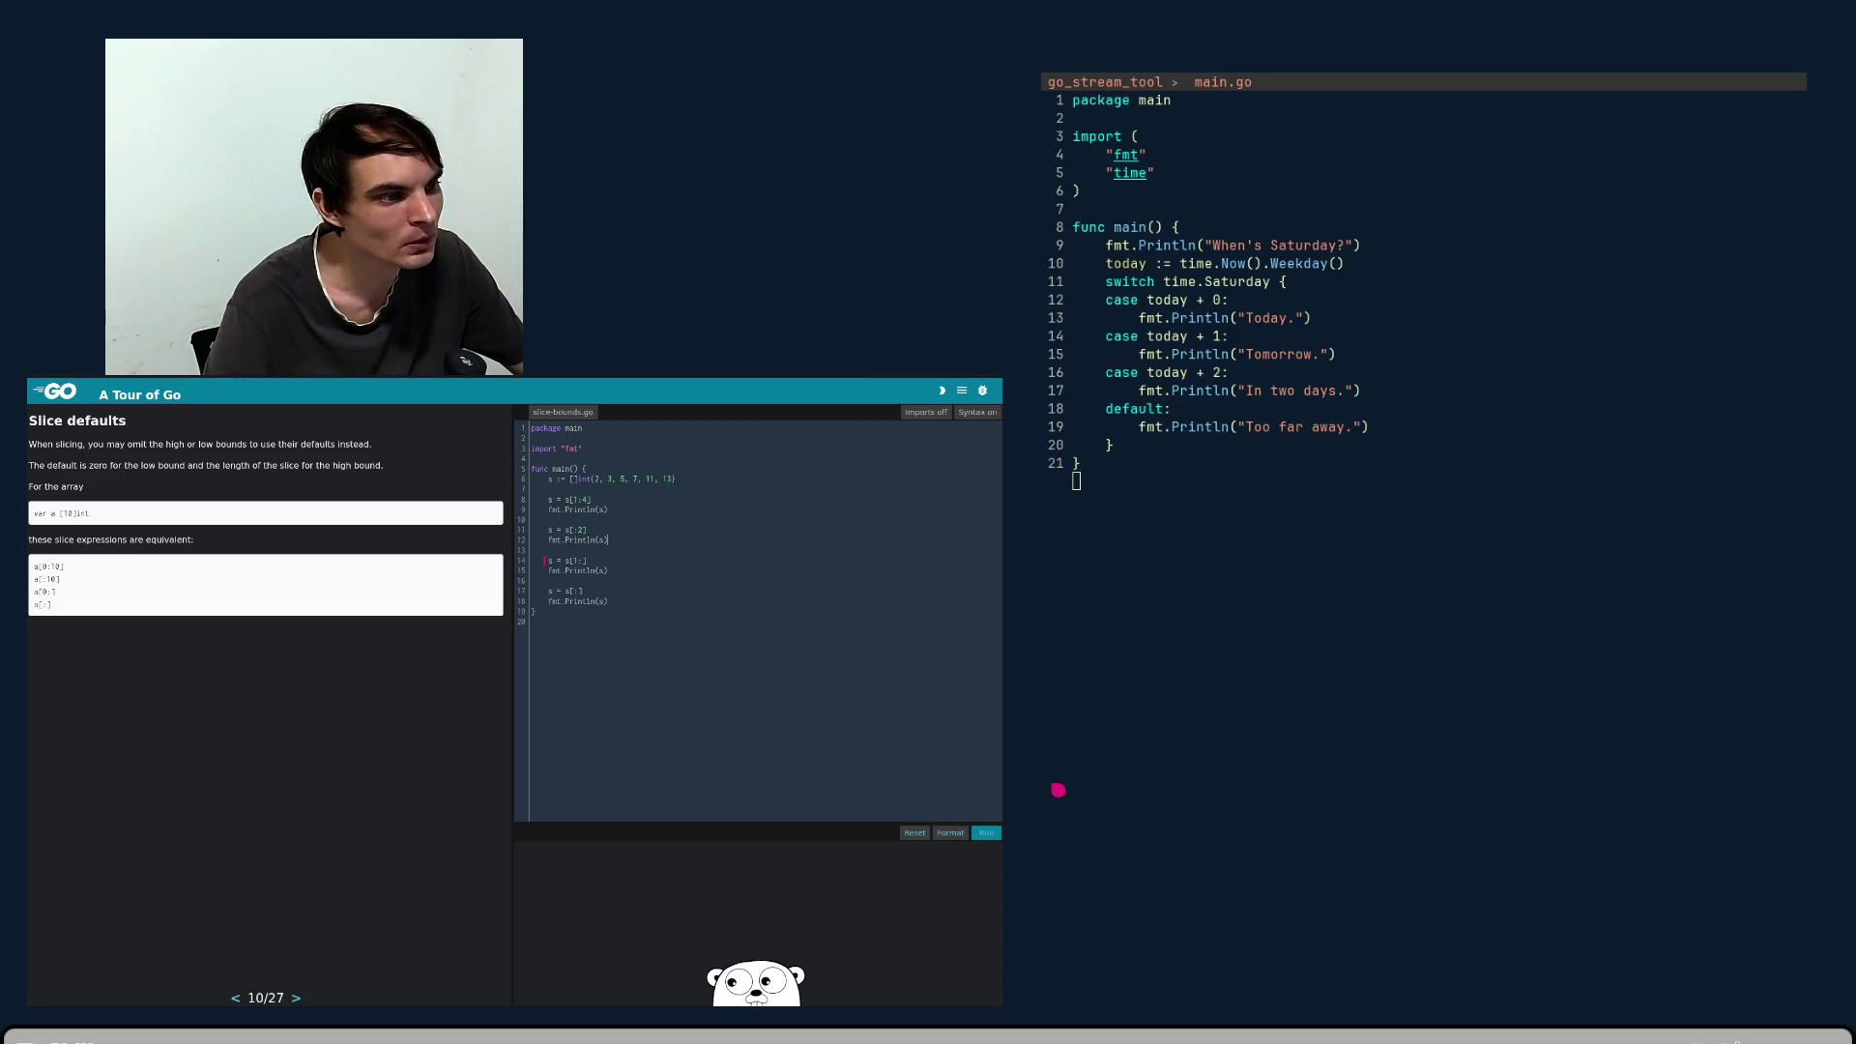
{"action": "left_click_drag", "start_coordinate": [549, 561], "coordinate": [548, 581]}
{"action": "left_click", "coordinate": [578, 582]}
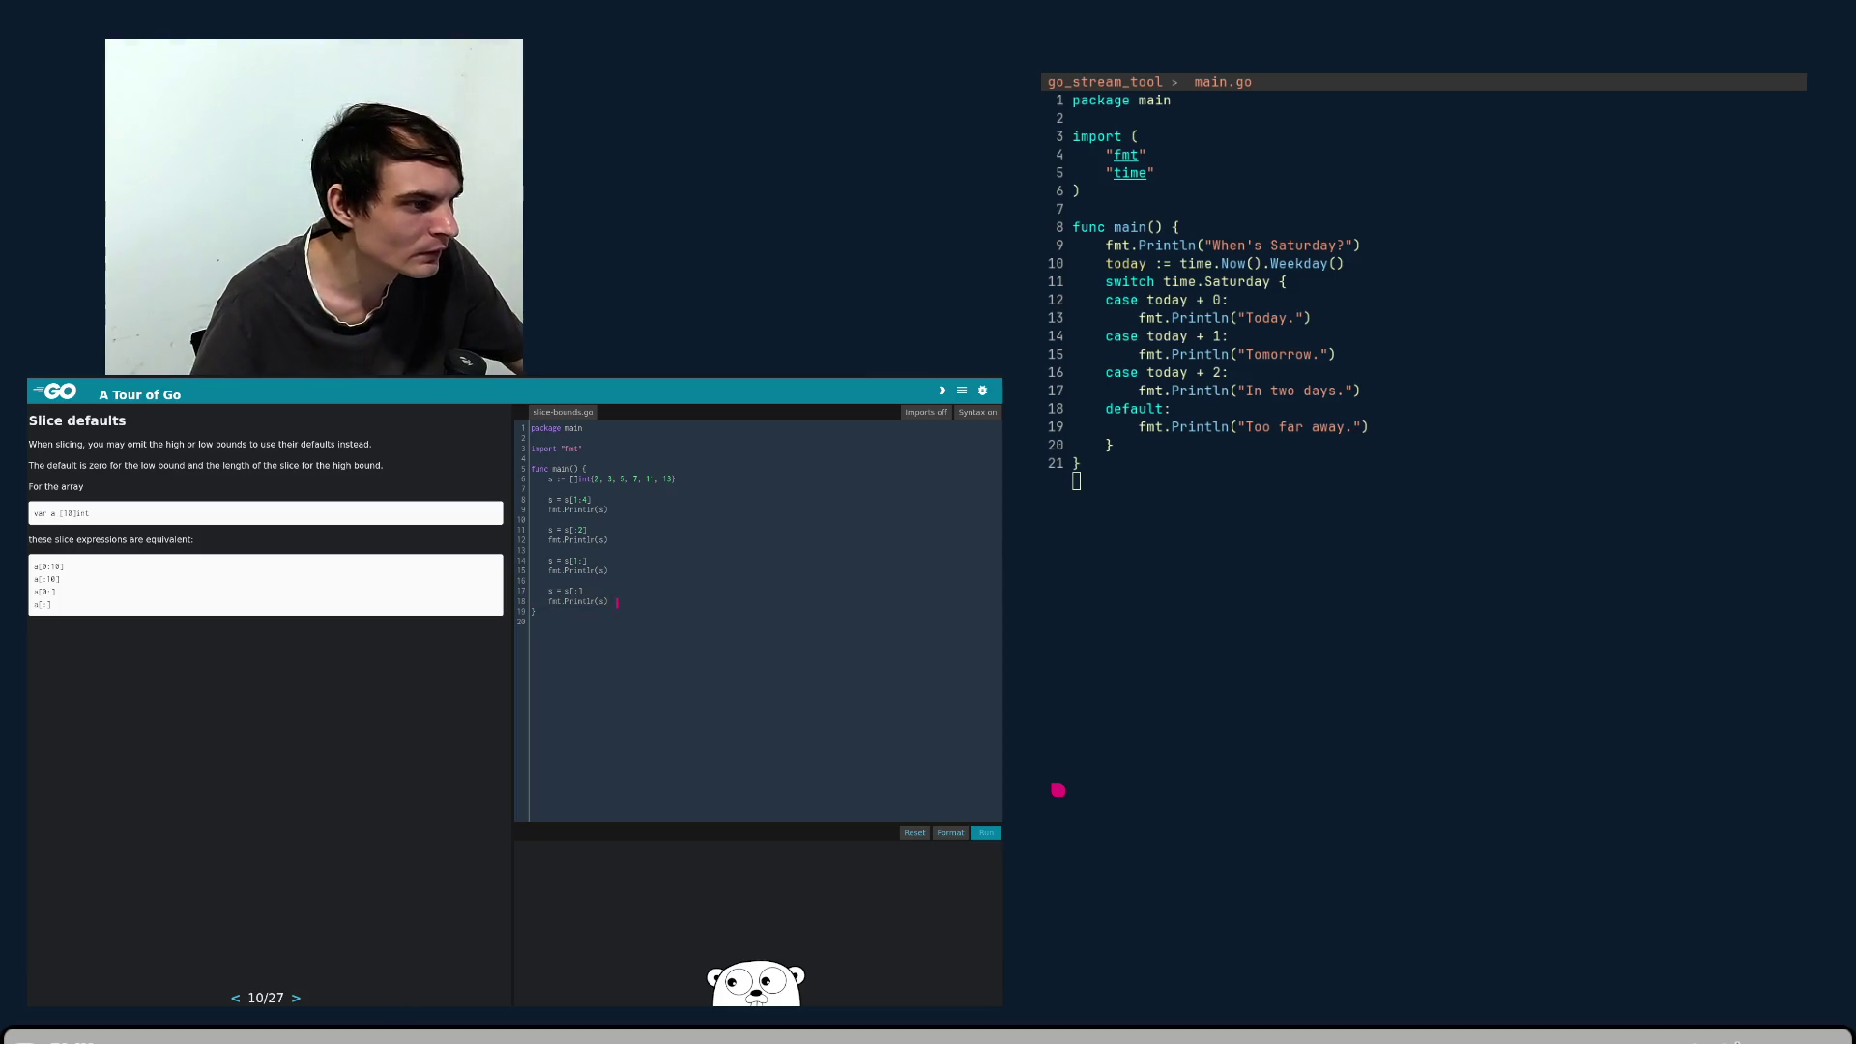
{"action": "type", "text": "s = s[:] \tfmt.Println(s)"}
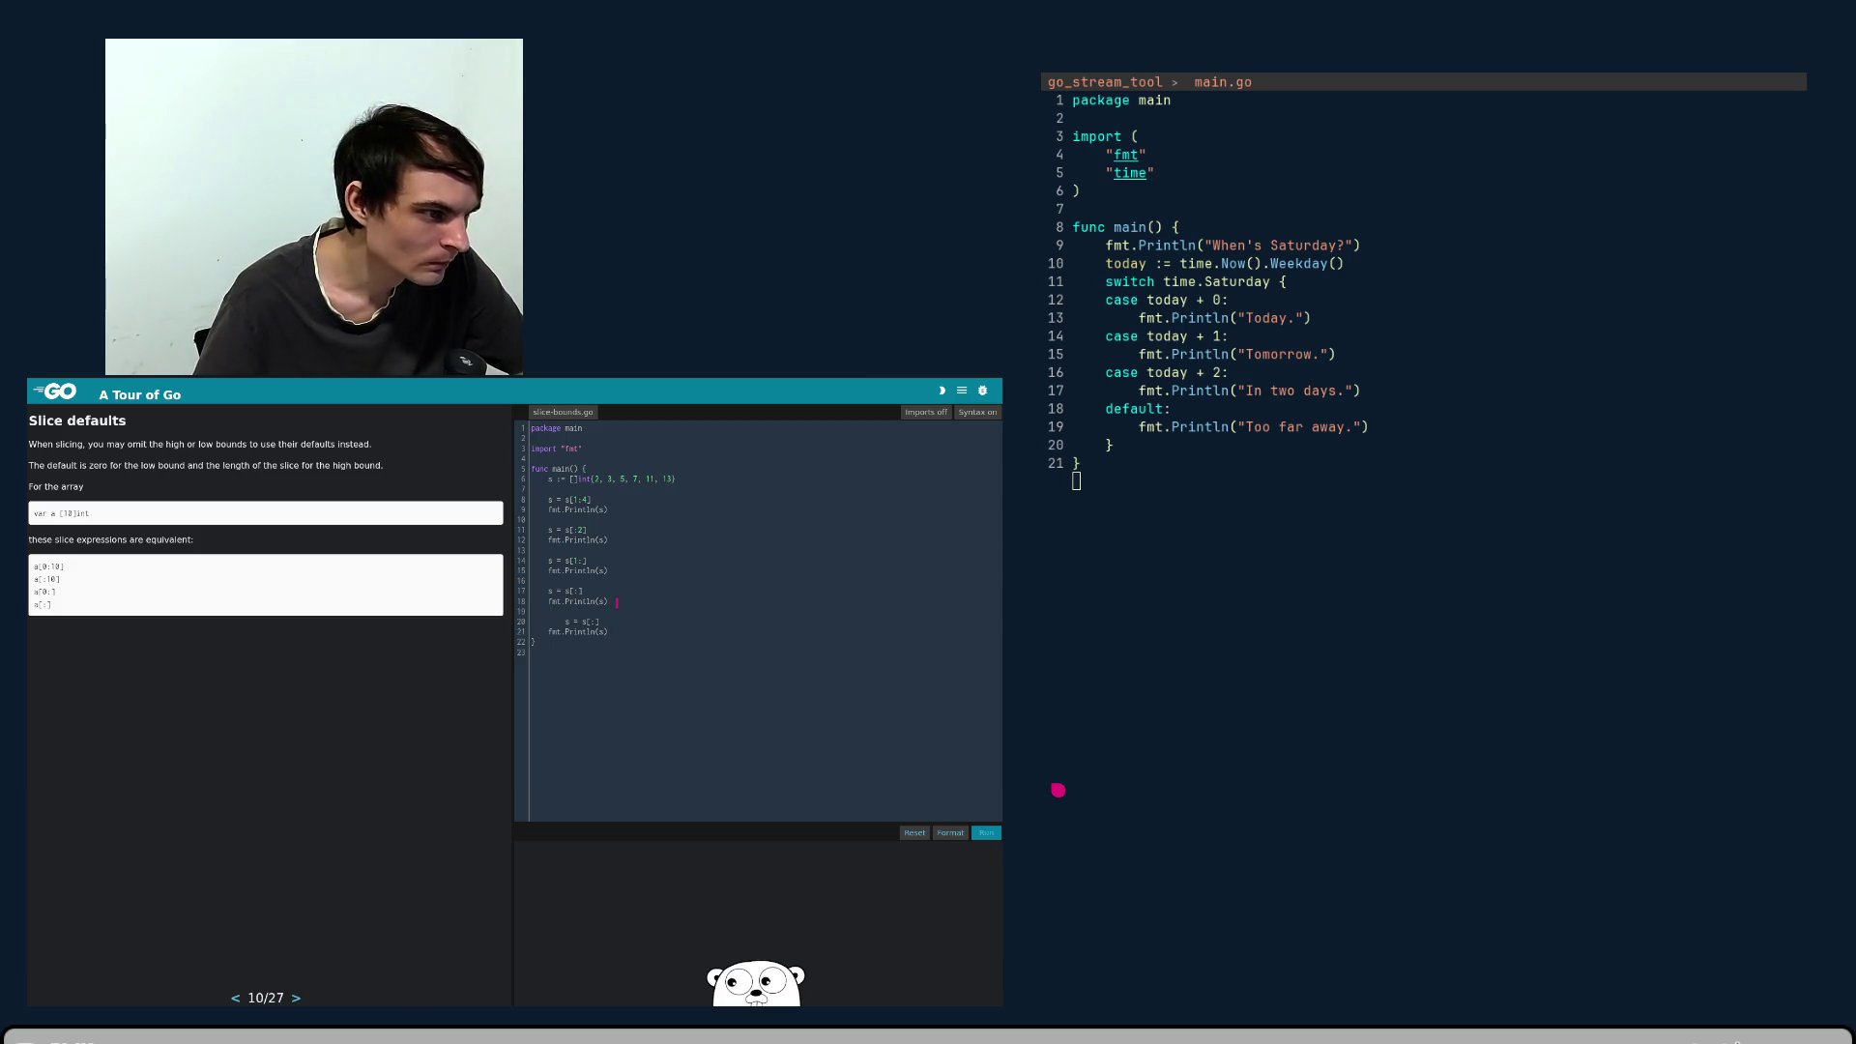
{"action": "key", "text": "BackSpace"}
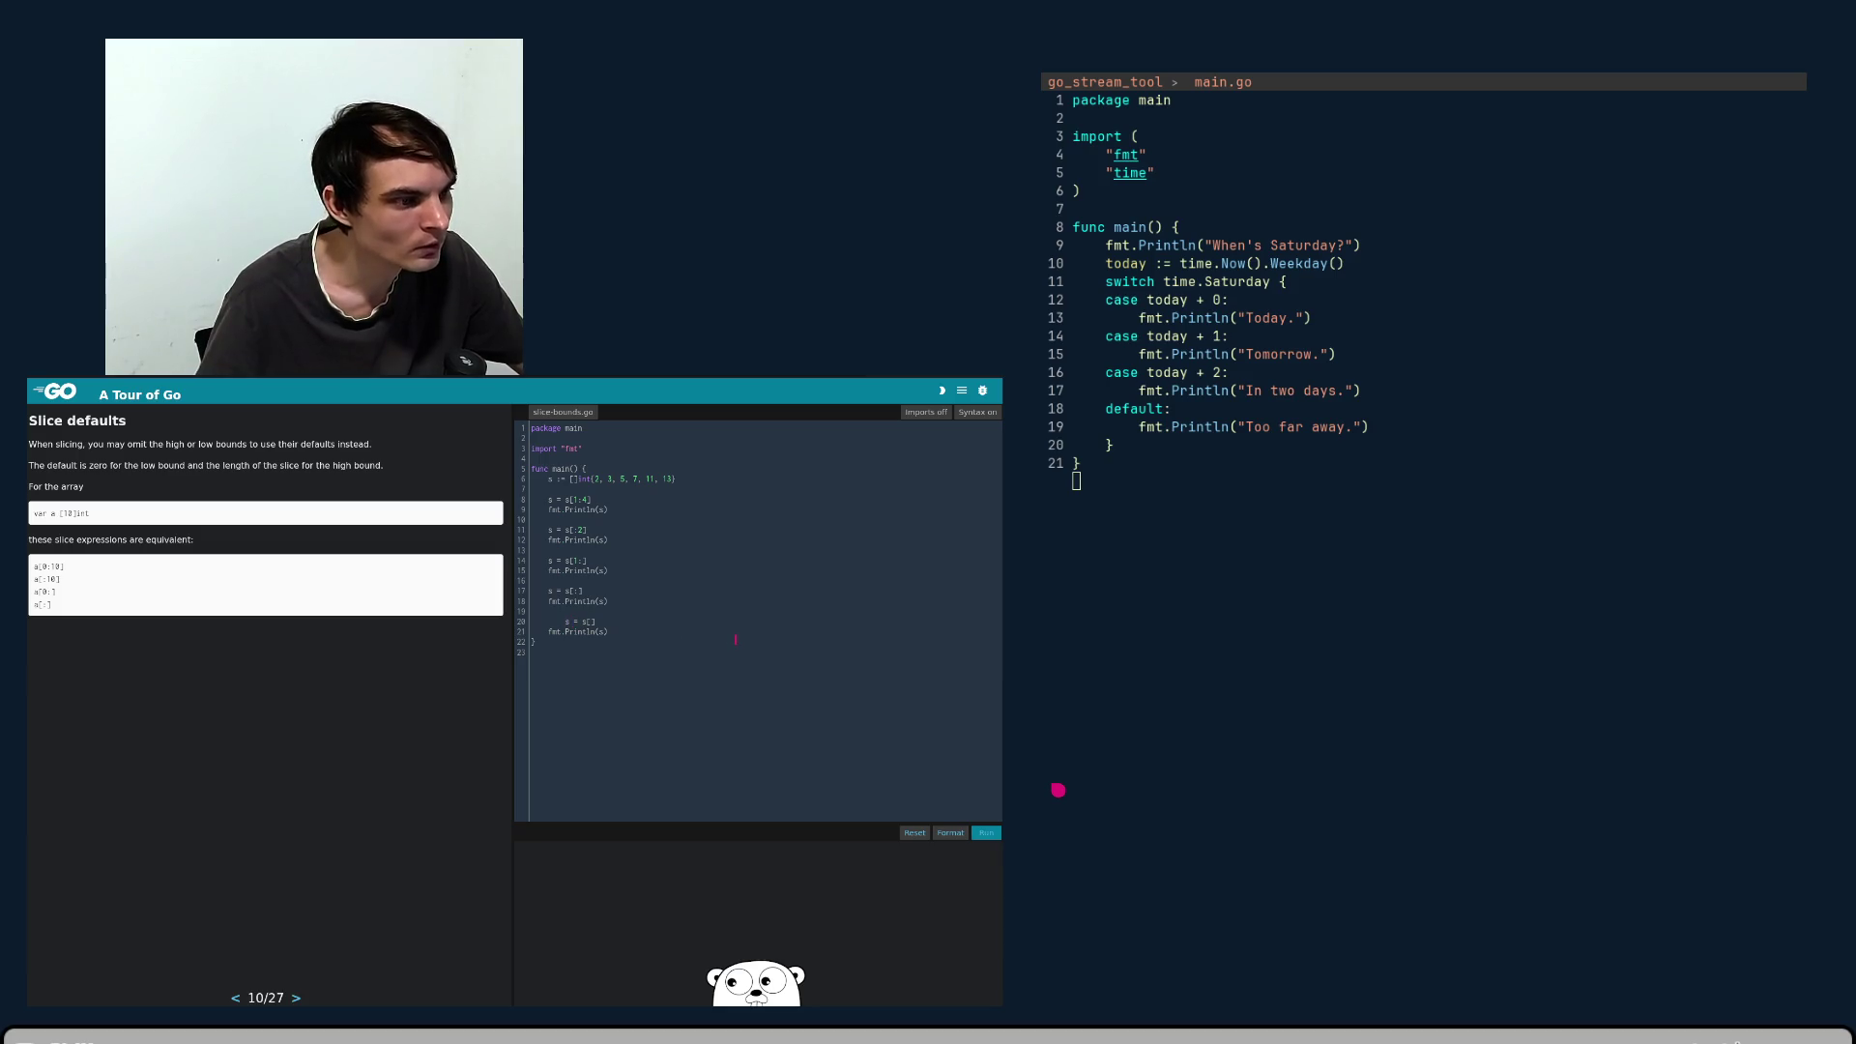
{"action": "key", "text": "shift+Tab"}
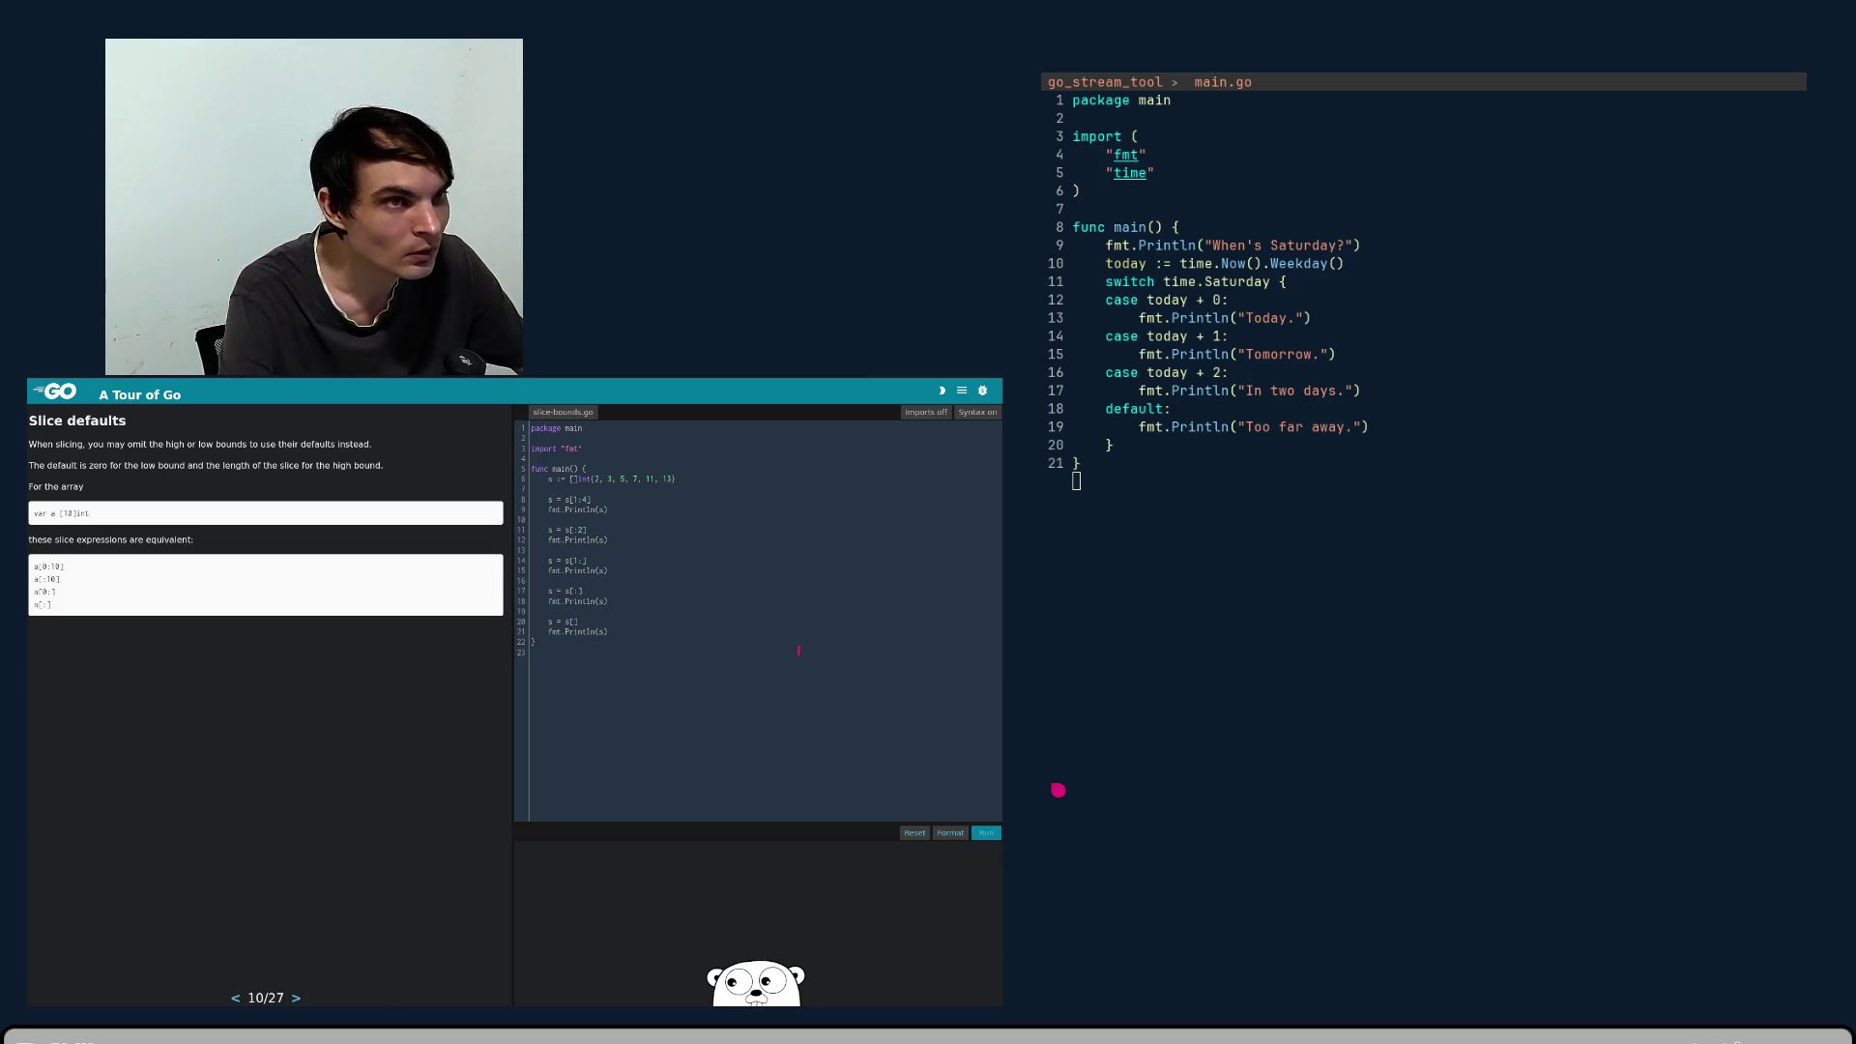
{"action": "left_click", "coordinate": [987, 832]}
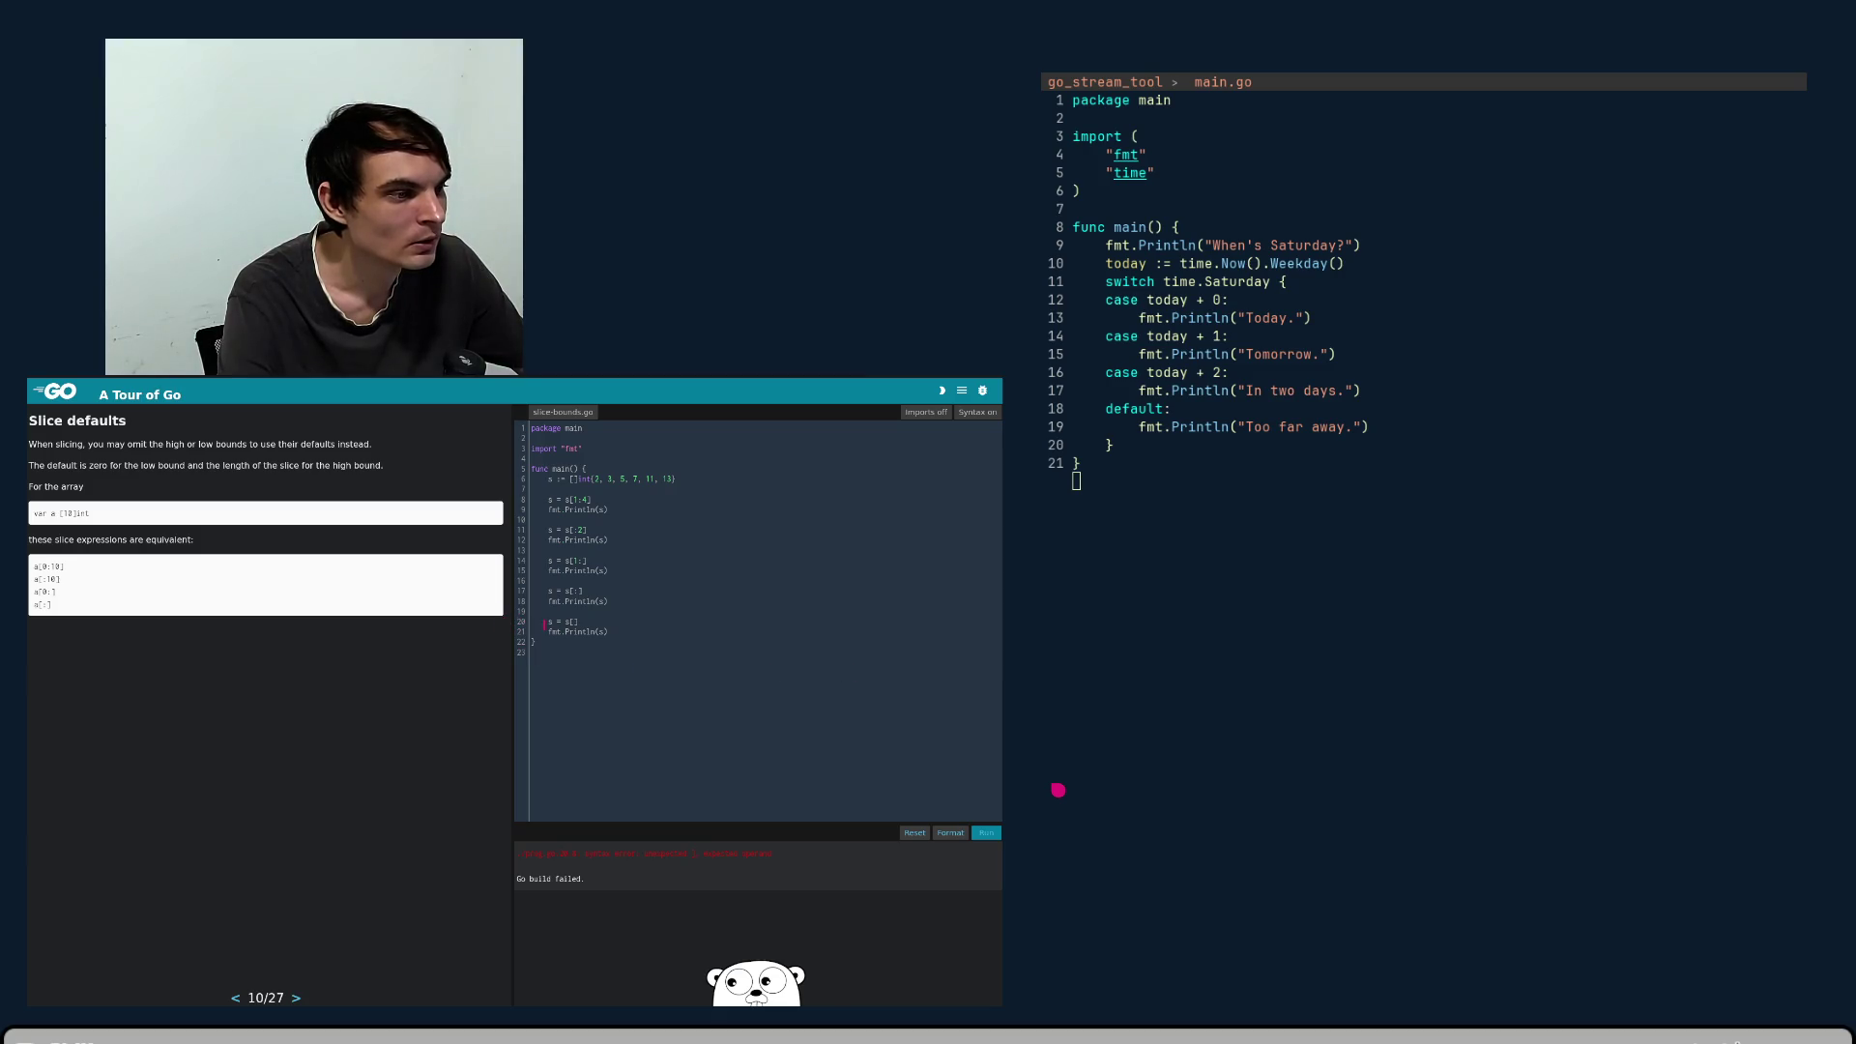
- Fill the empty brackets to make s = s[2] and rerun, getting a type-mismatch build error
{"action": "left_click", "coordinate": [575, 622]}
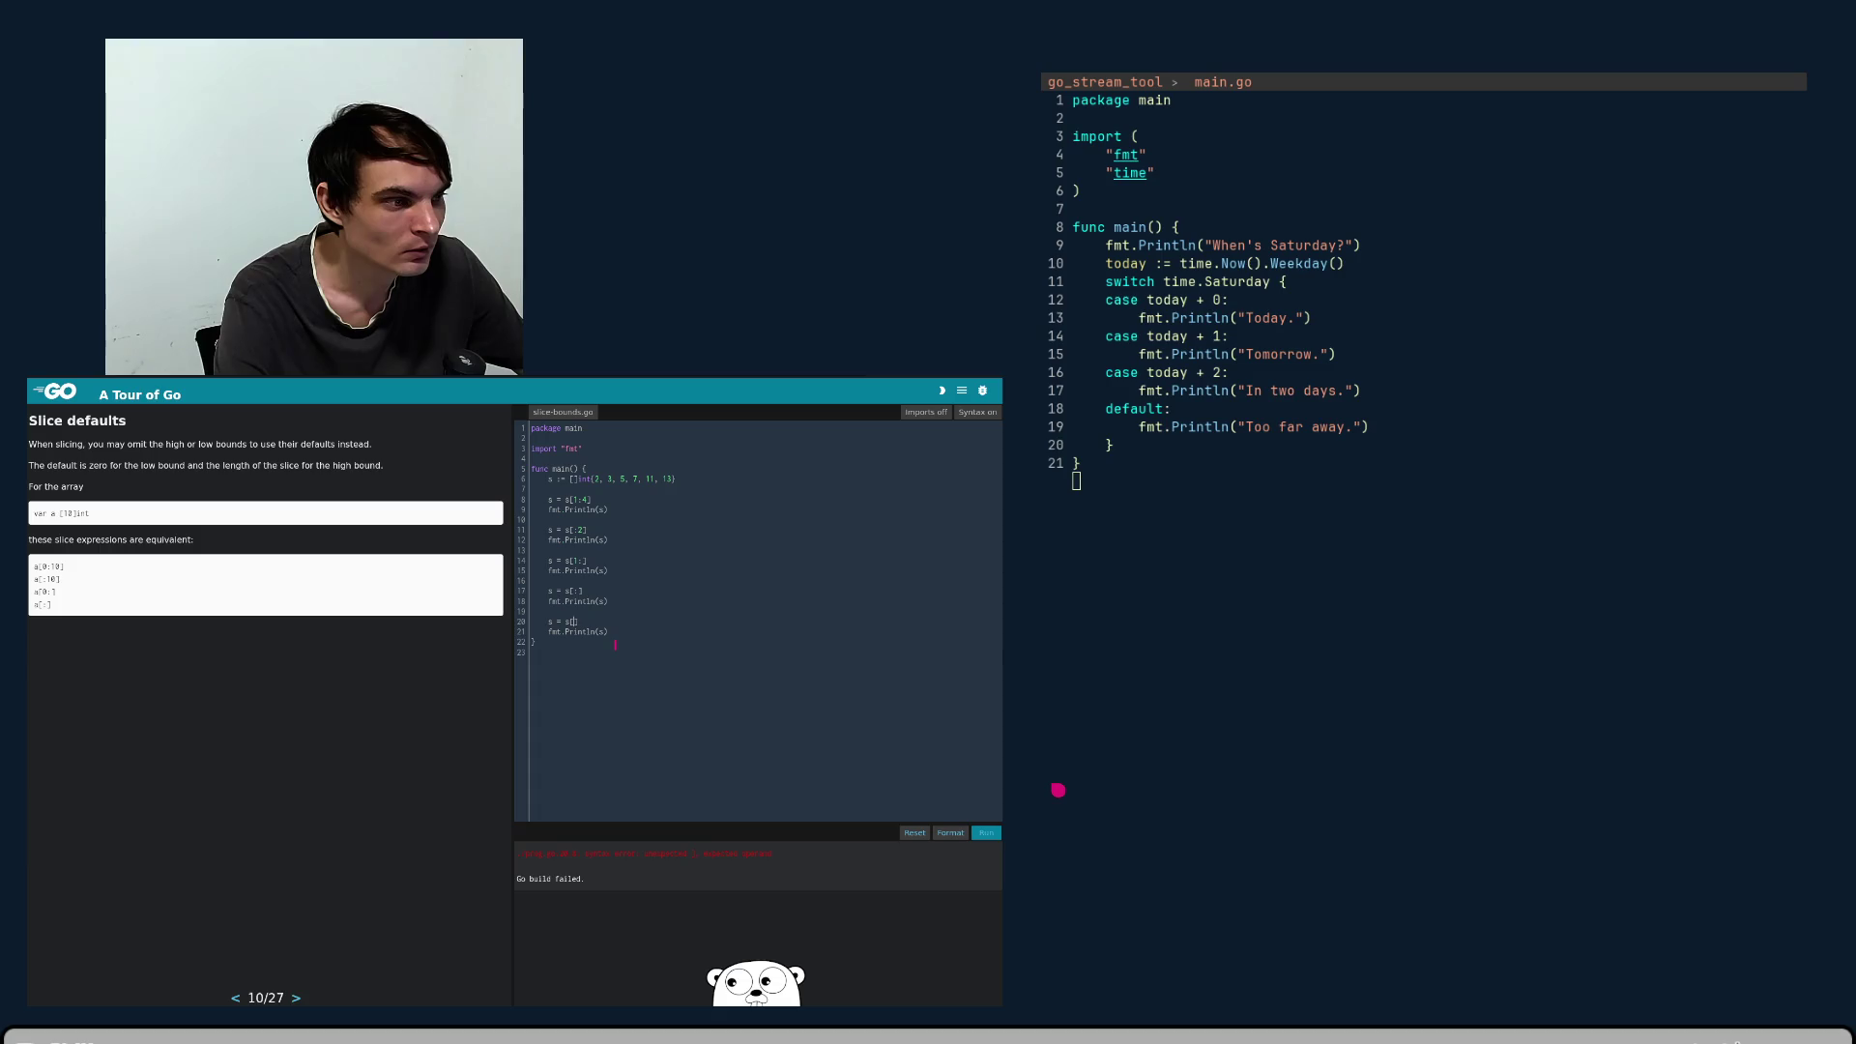
{"action": "type", "text": "2"}
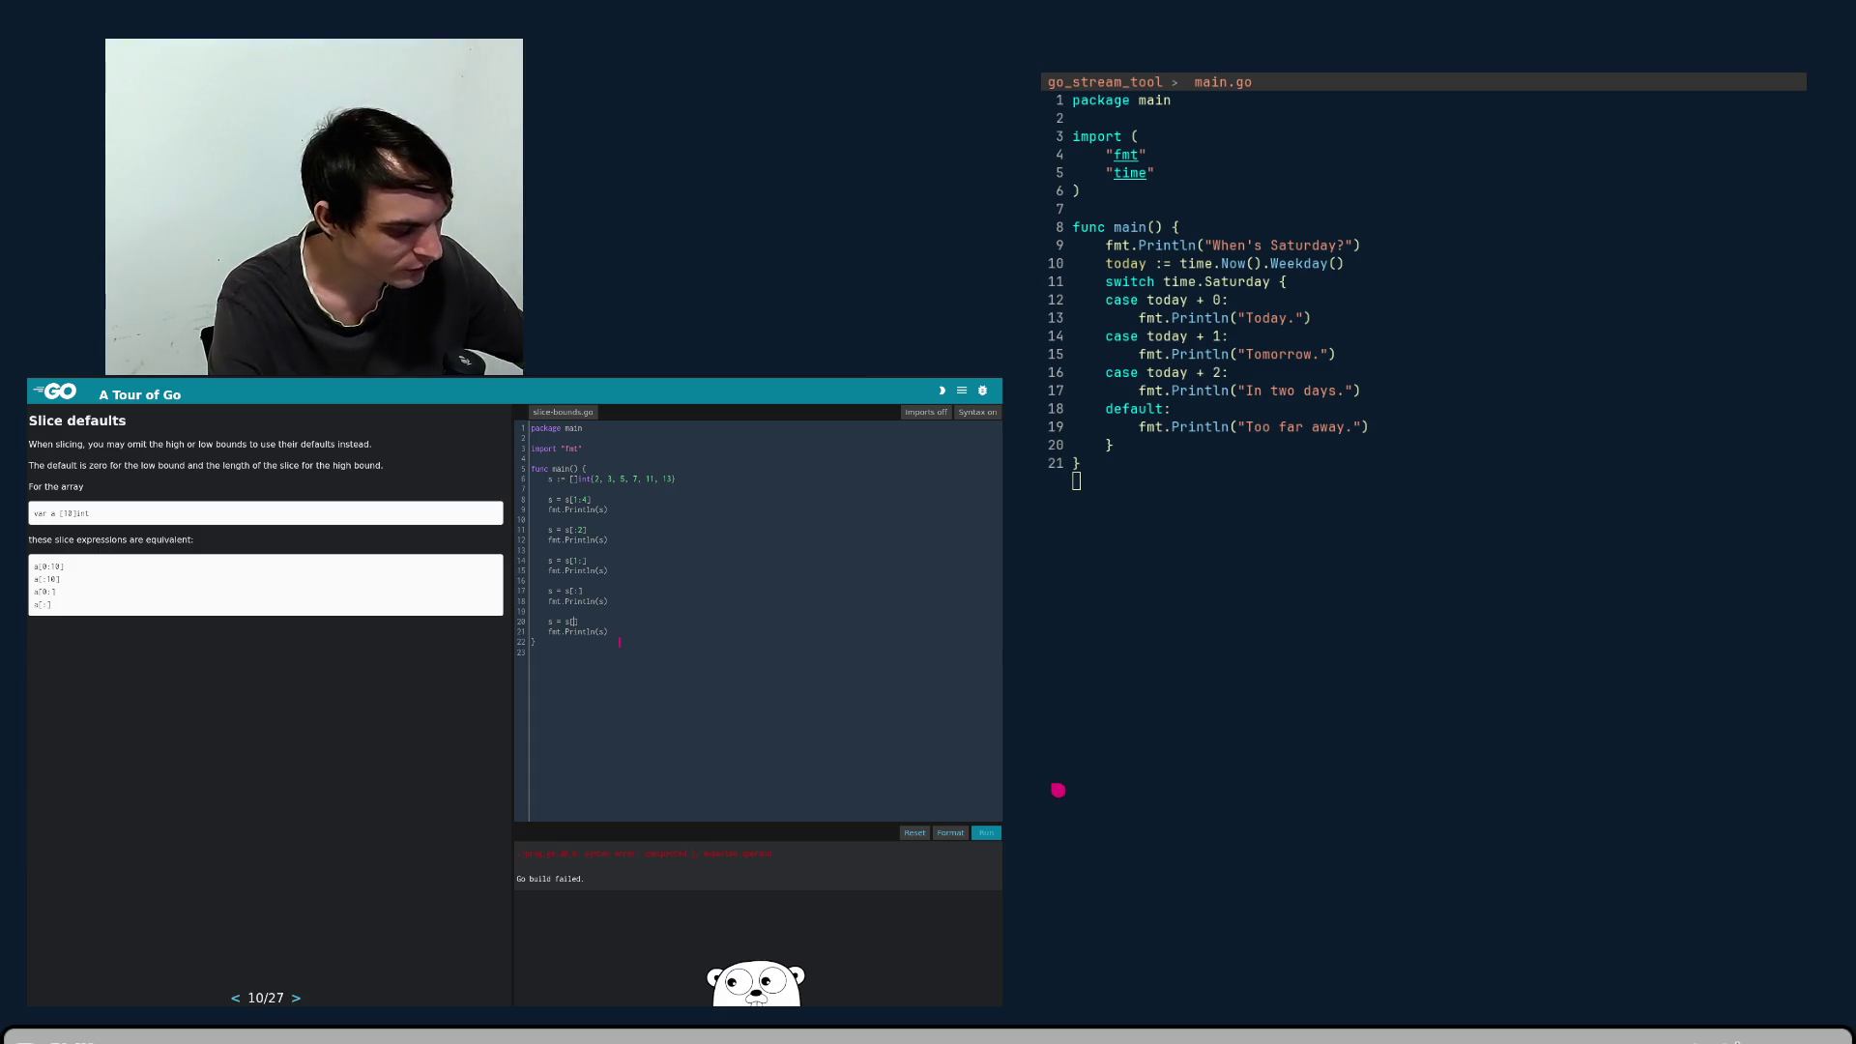
{"action": "key", "text": "Down"}
{"action": "key", "text": "End"}
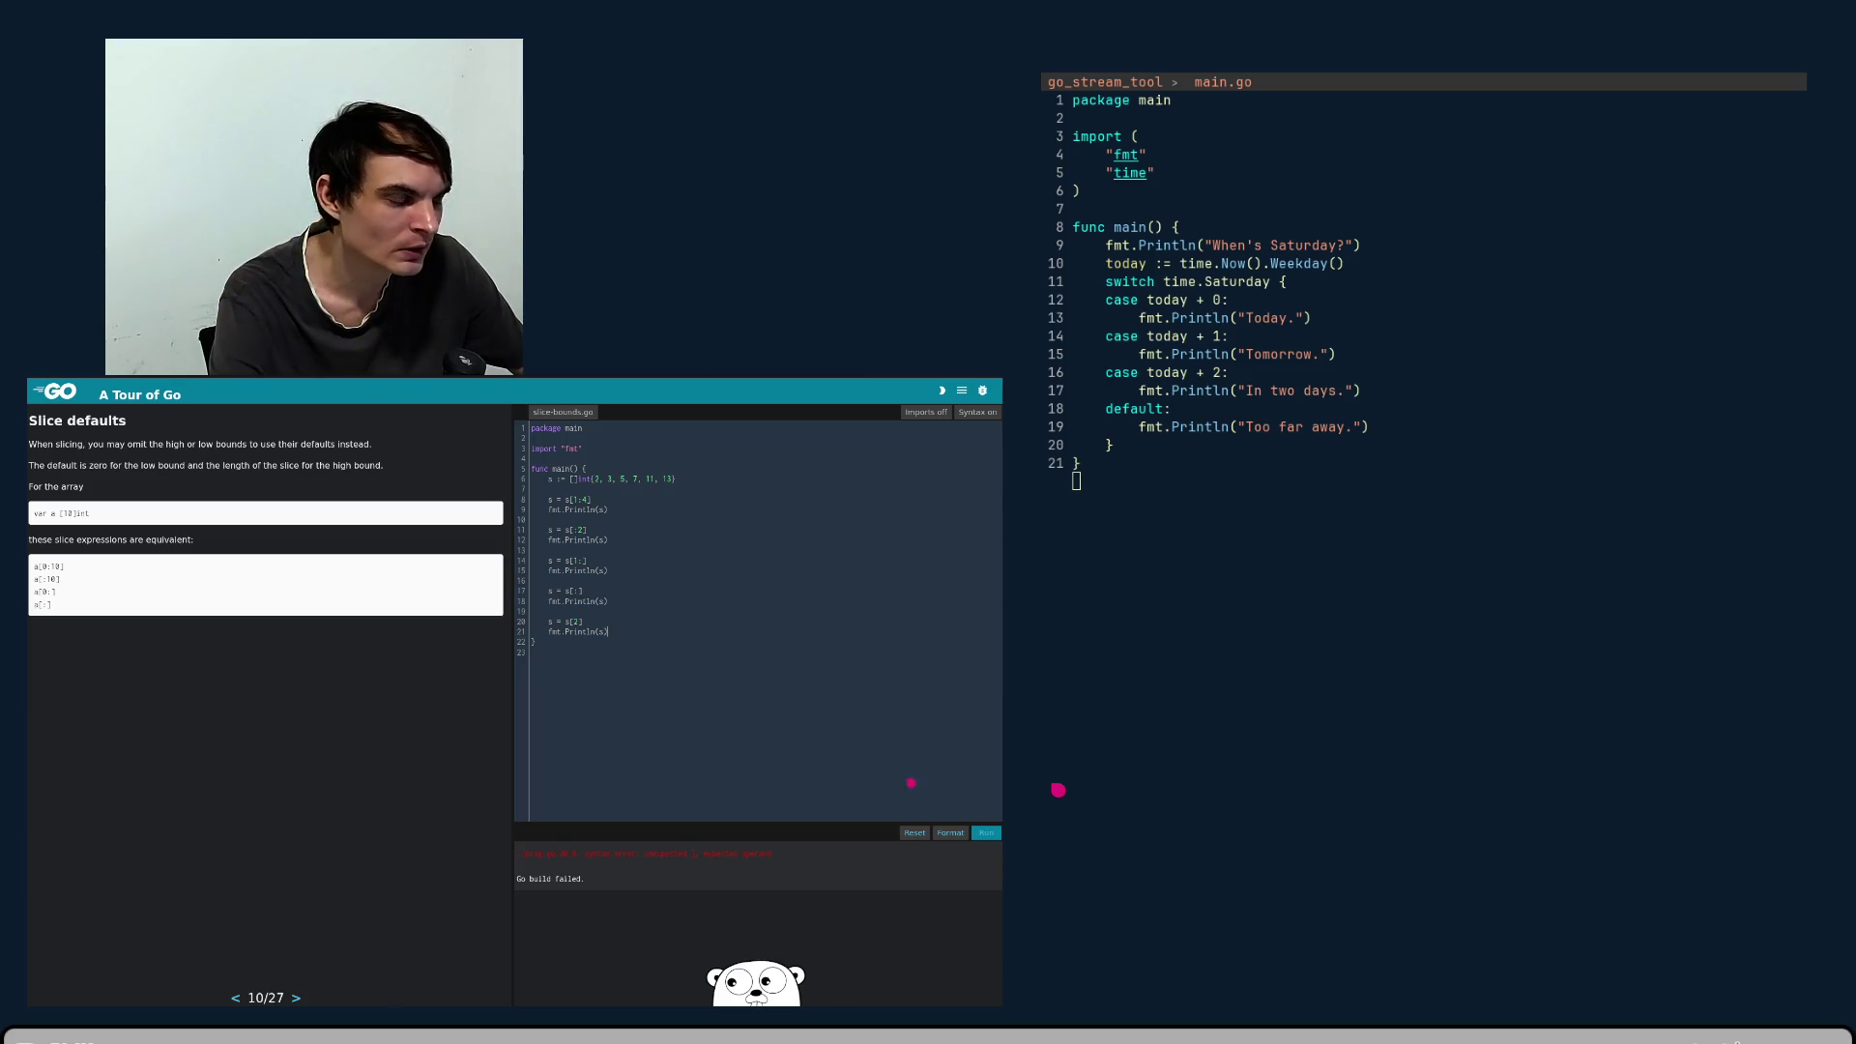
{"action": "key", "text": "shift+Return"}
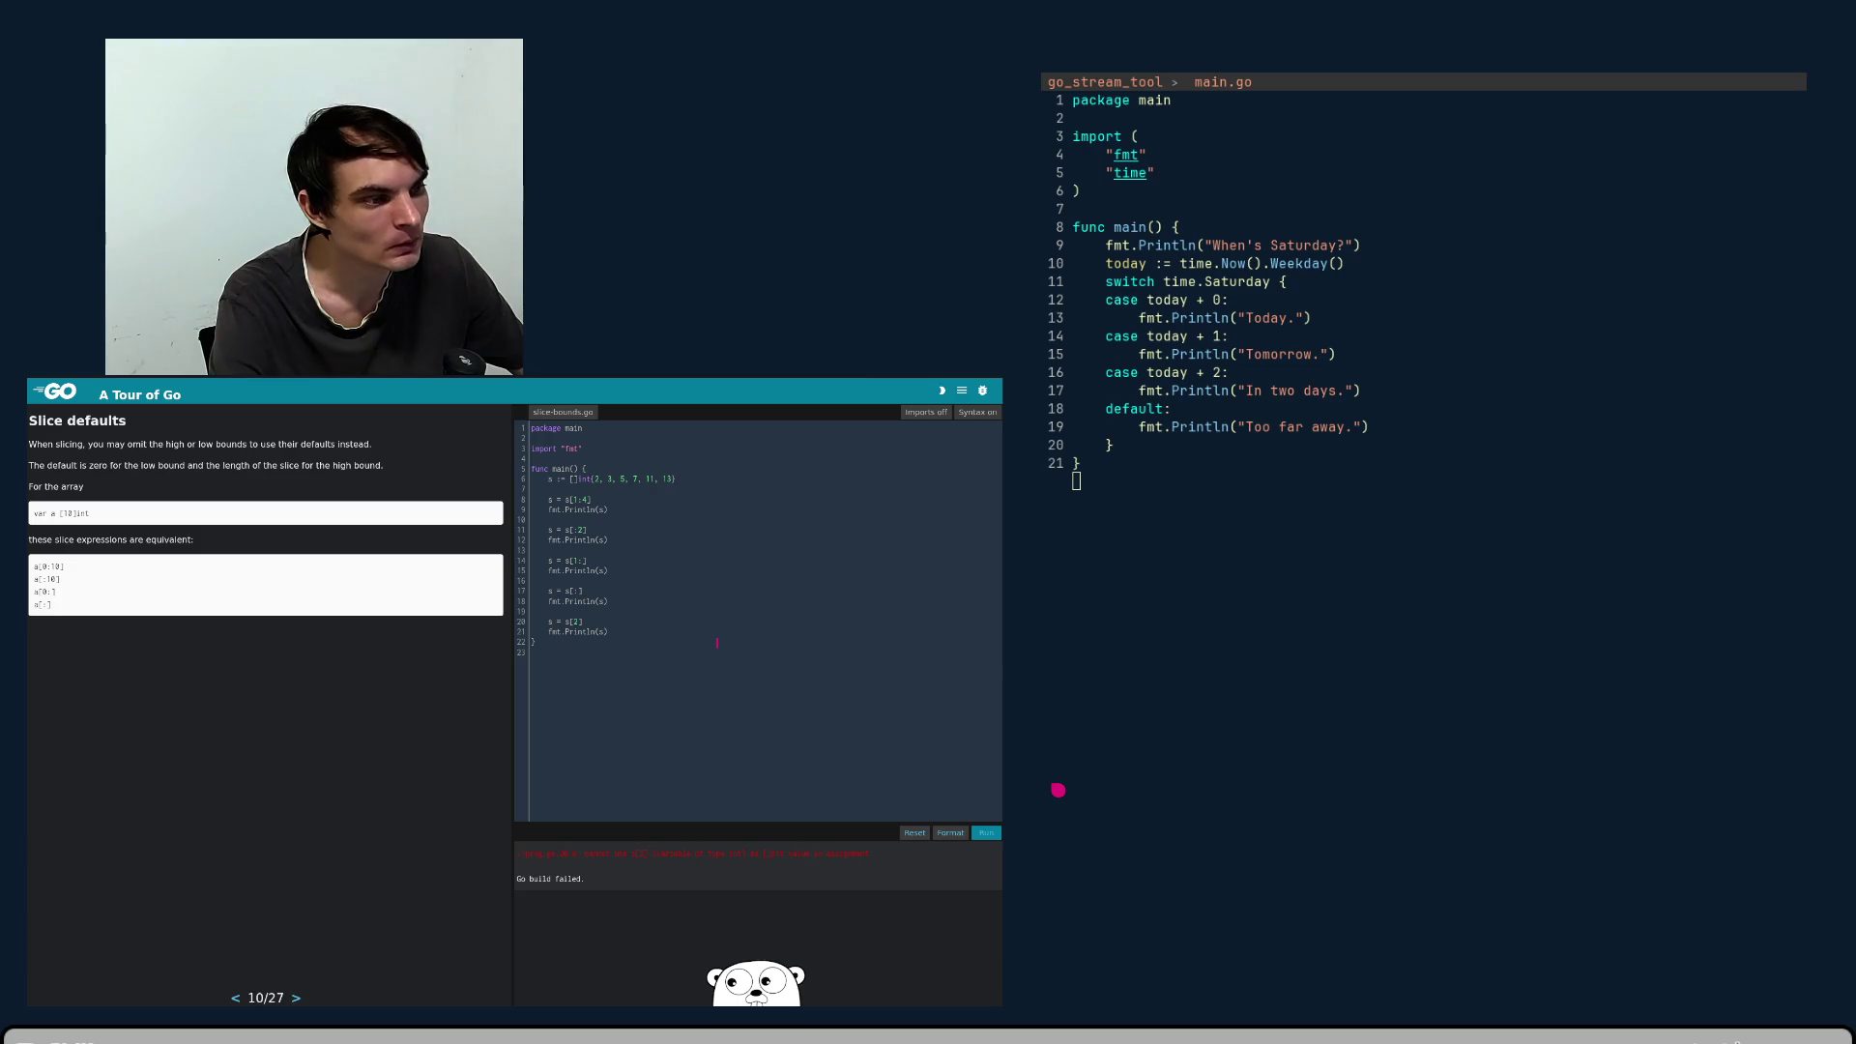
{"action": "left_click", "coordinate": [509, 618]}
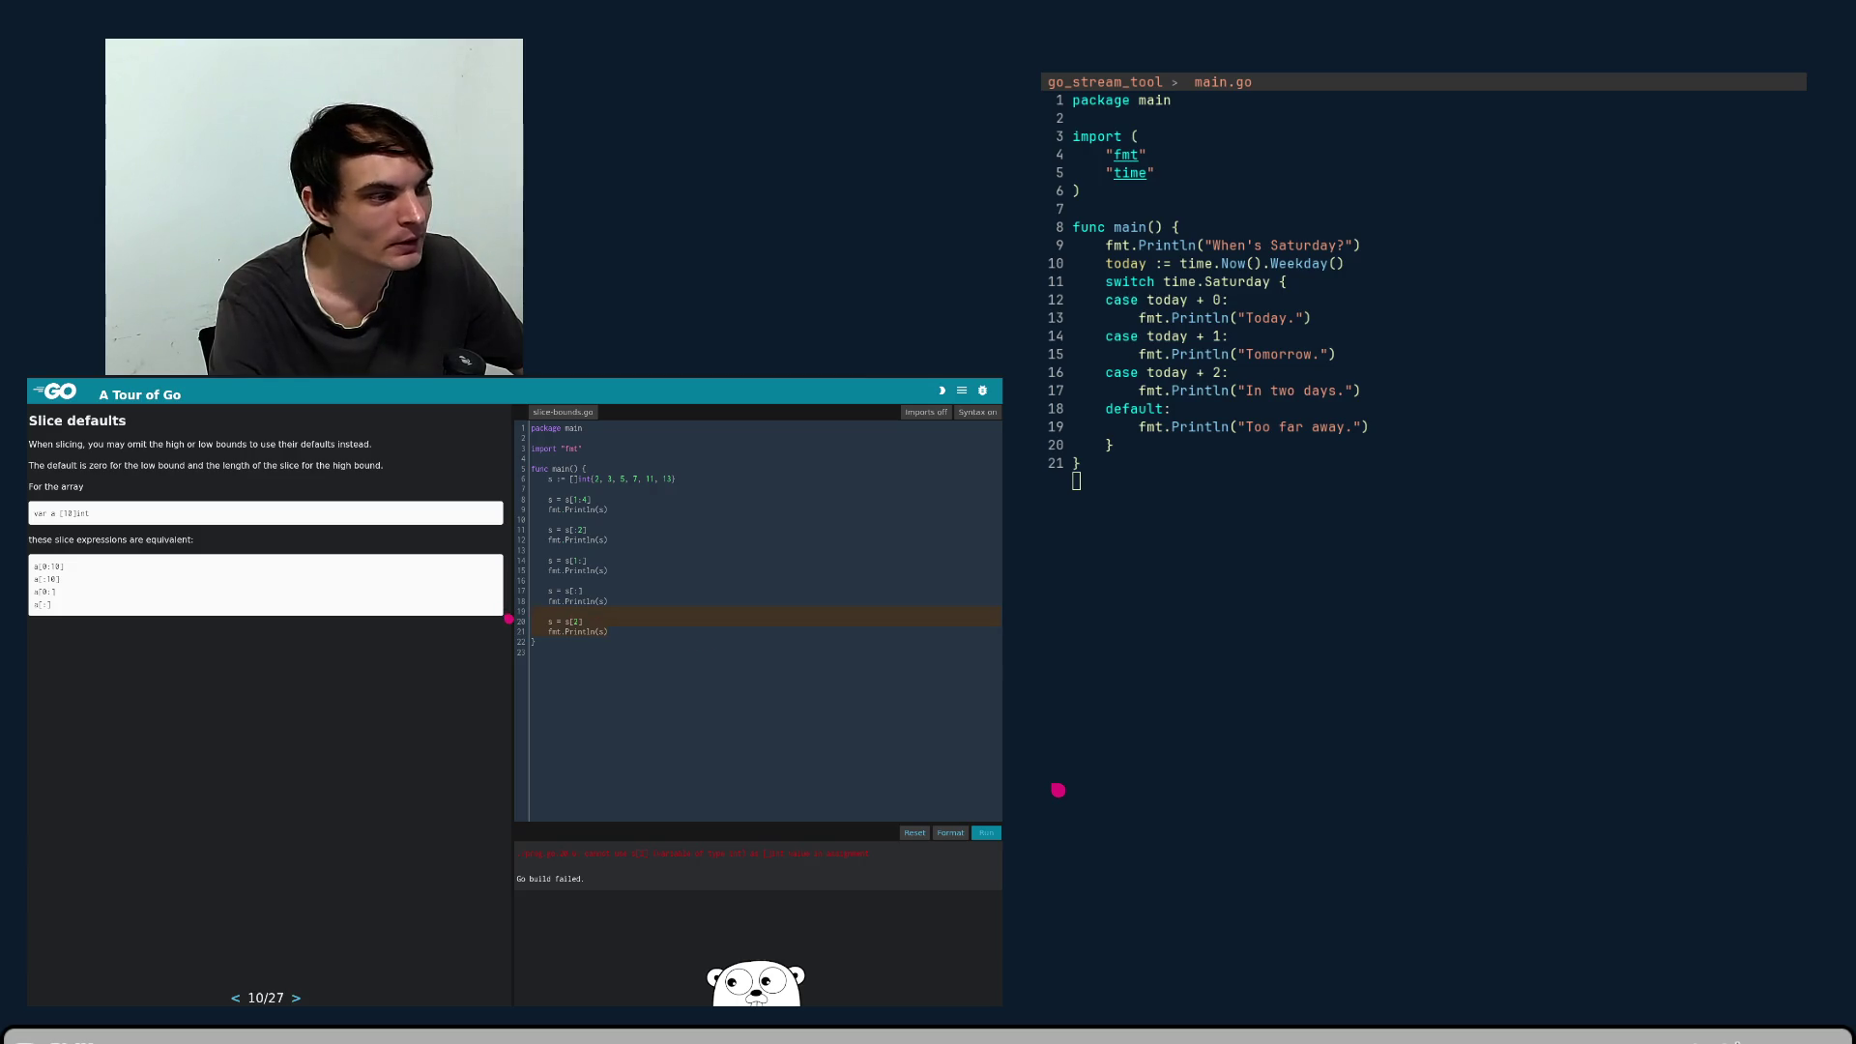
- Delete the failing s[2] test lines and run, printing [3 5 7], [3 5], [5], [5]
{"action": "key", "text": "BackSpace"}
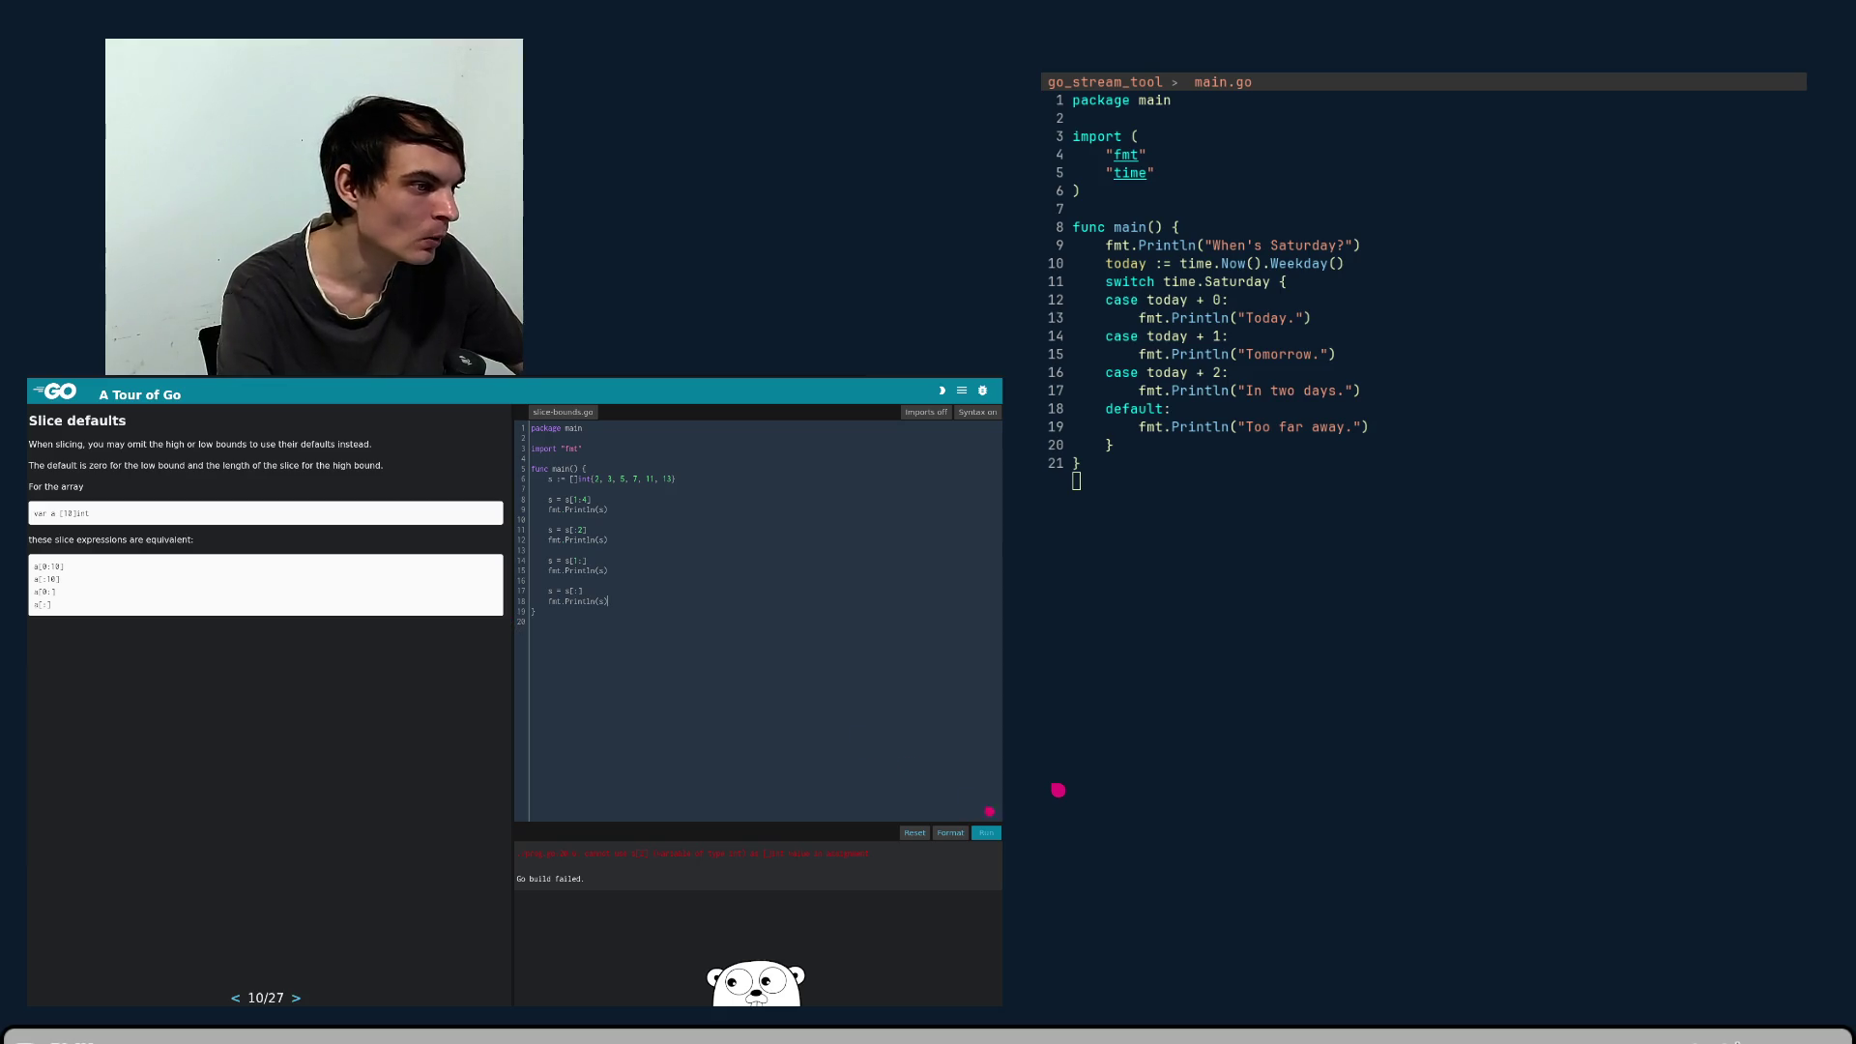
{"action": "left_click", "coordinate": [994, 834]}
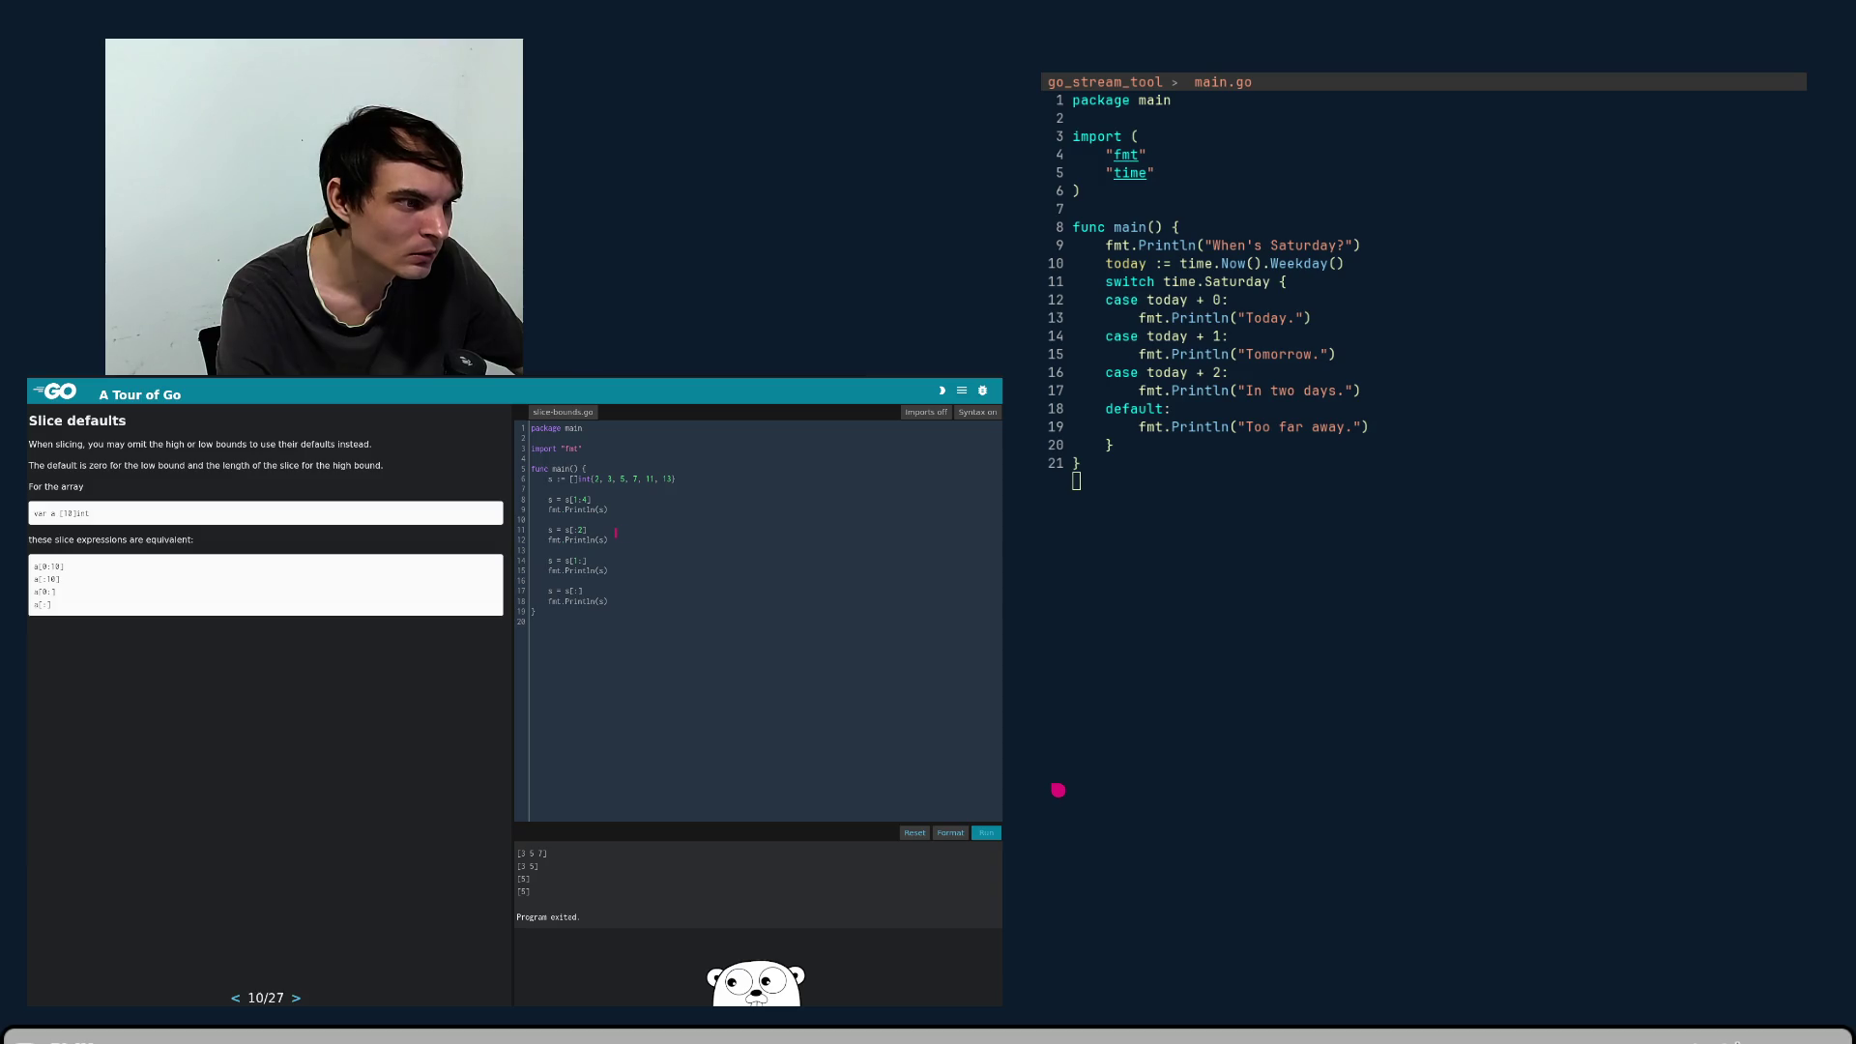
{"action": "key", "text": "BackSpace"}
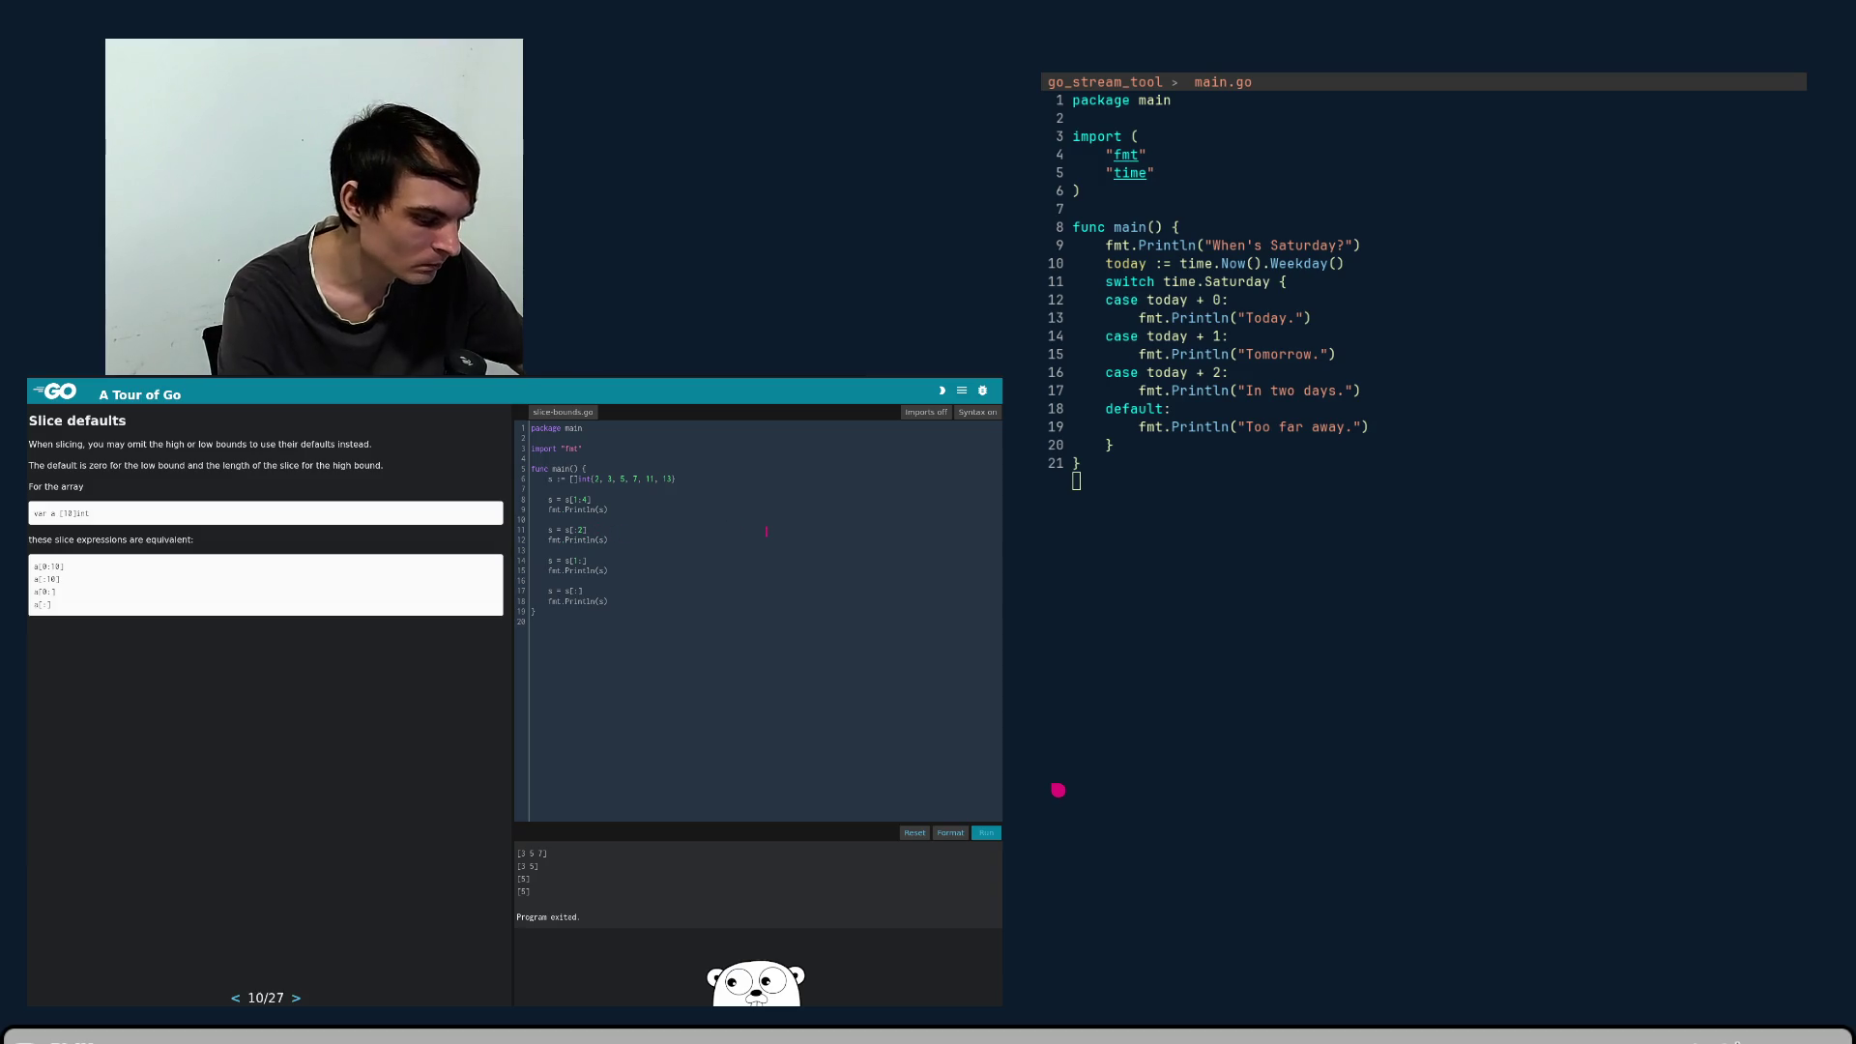
- Change s[:2] to s[:3] and rerun, giving [3 5 7] [3 5 7] [5 7] [5 7]
{"action": "type", "text": "3"}
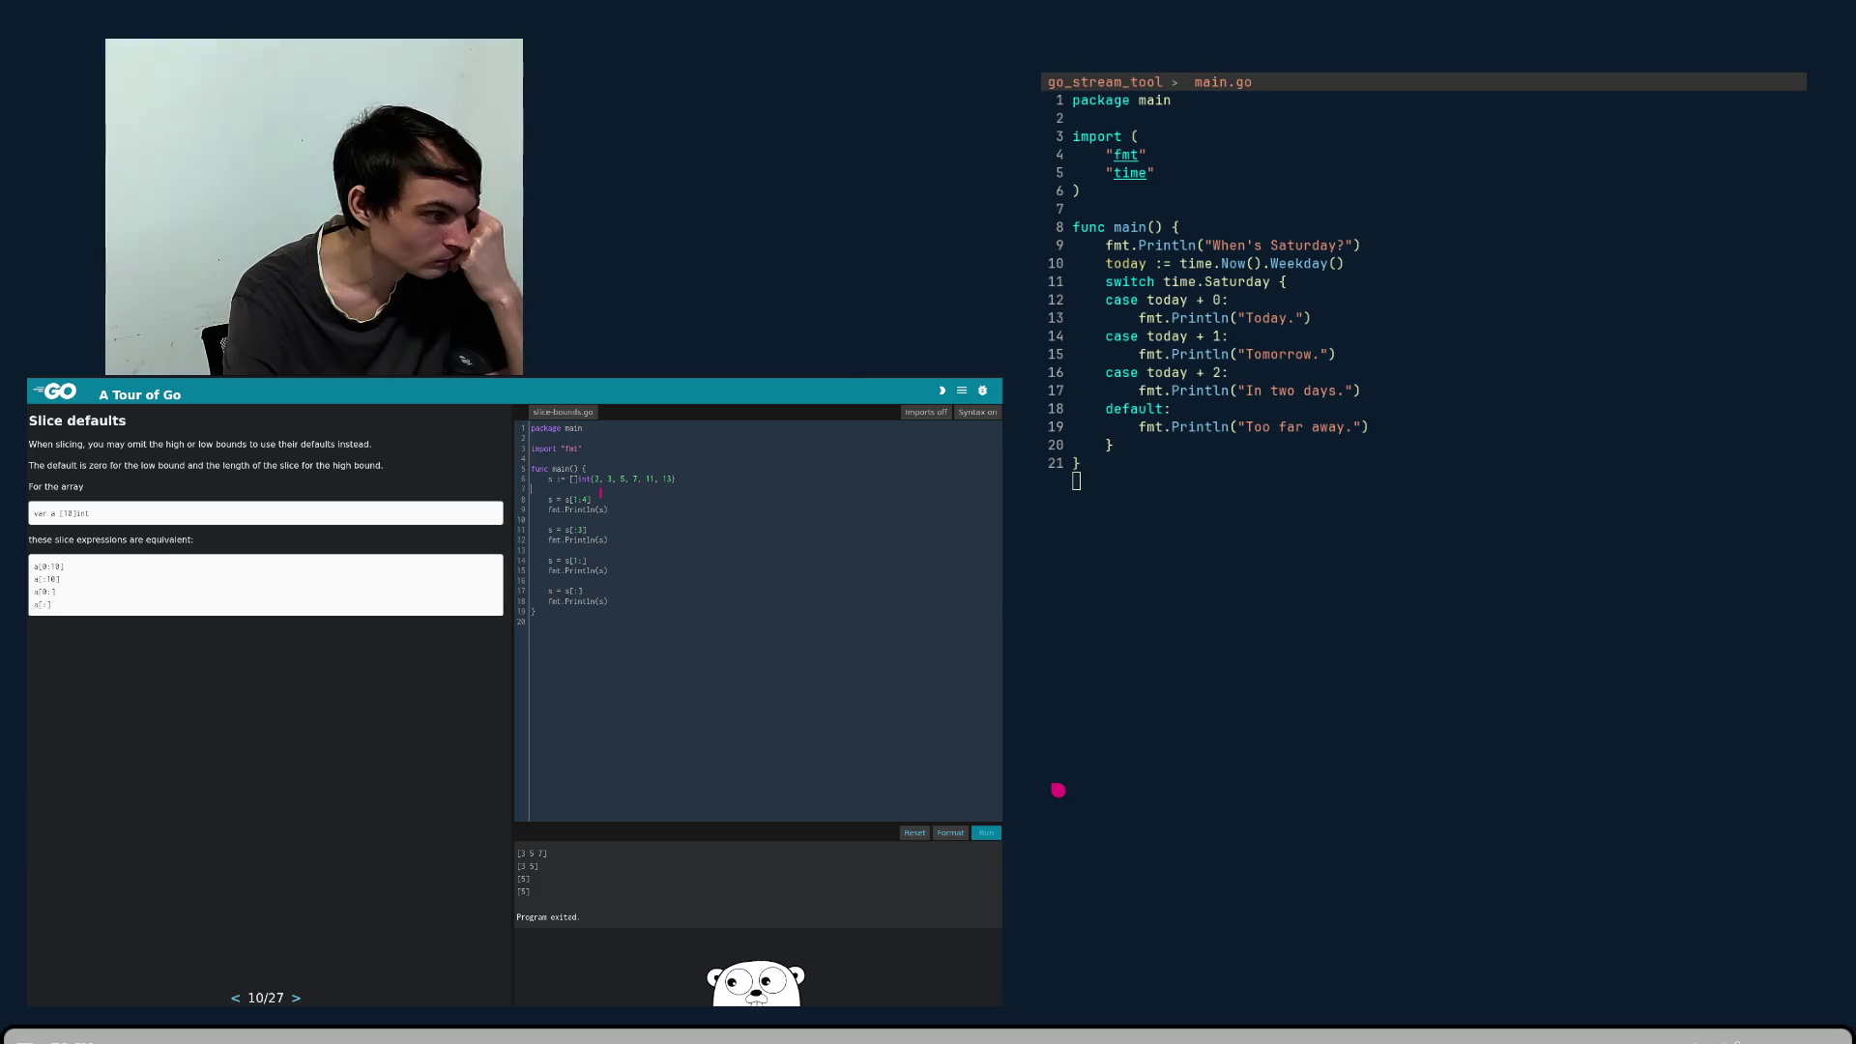
{"action": "left_click", "coordinate": [680, 650]}
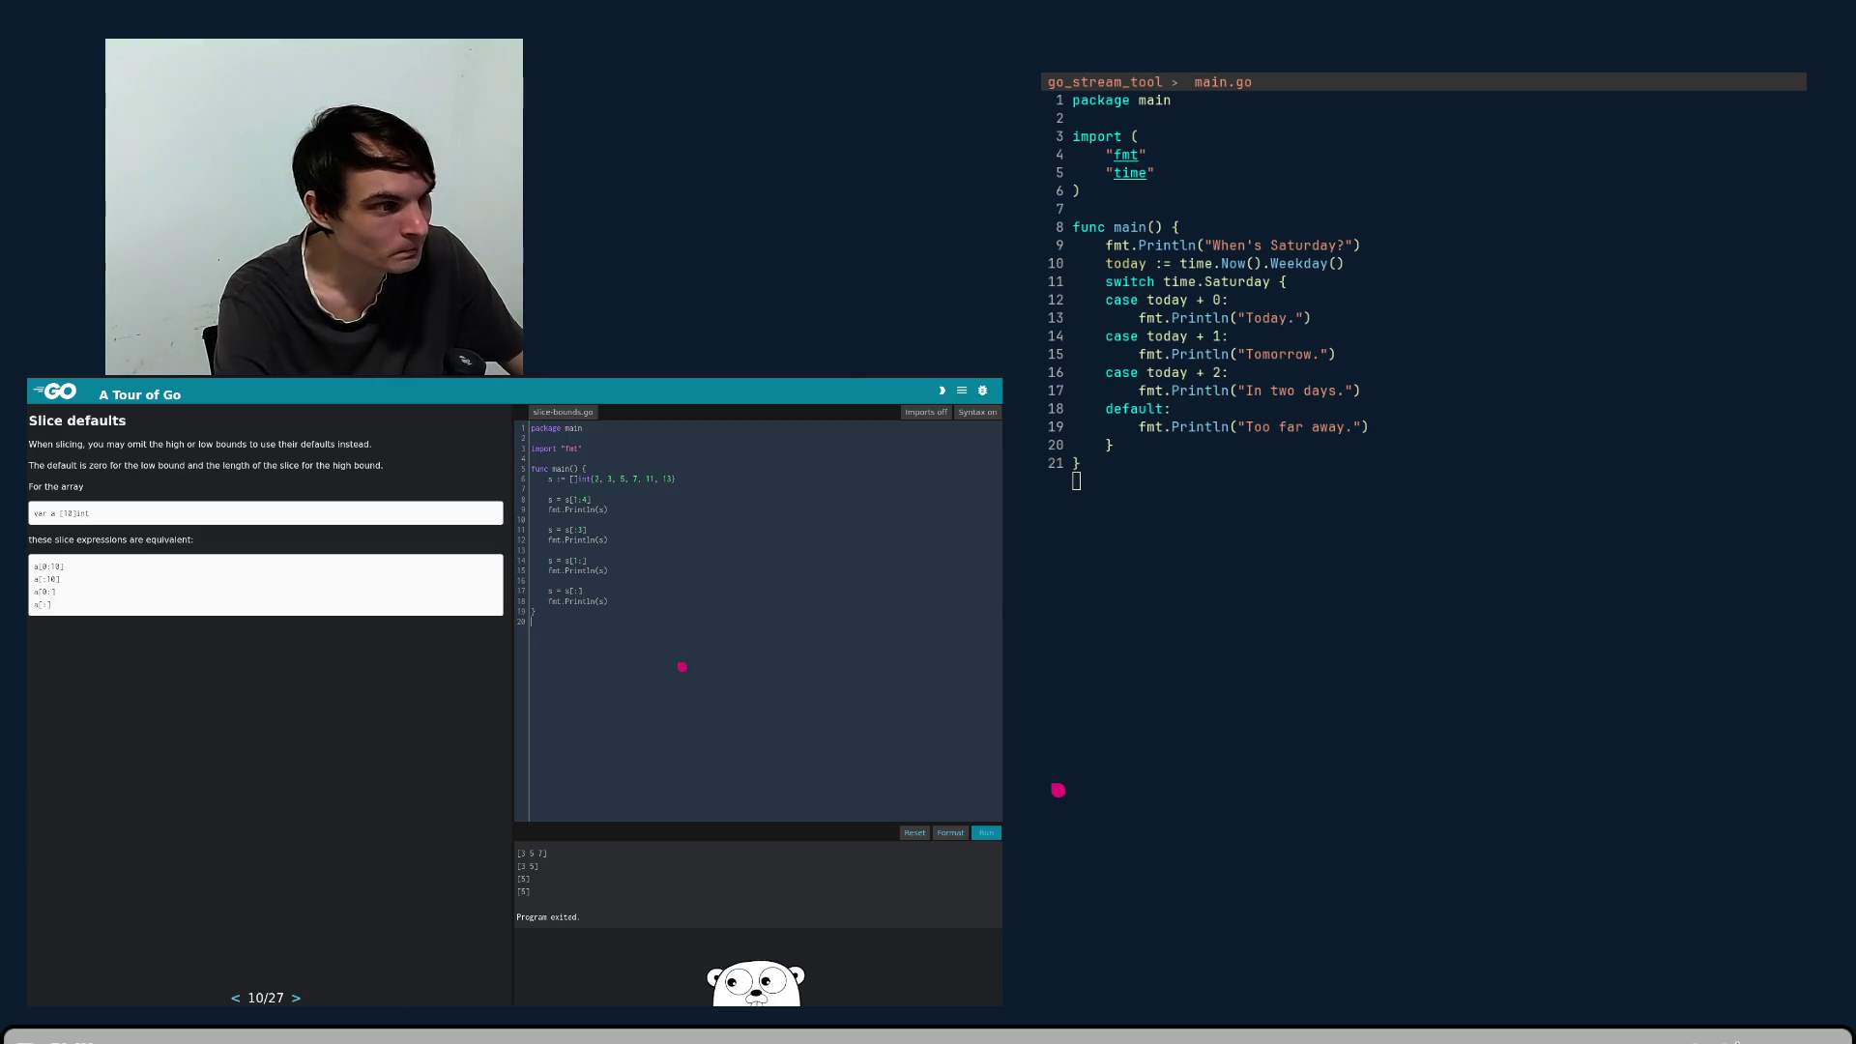
{"action": "left_click", "coordinate": [993, 841]}
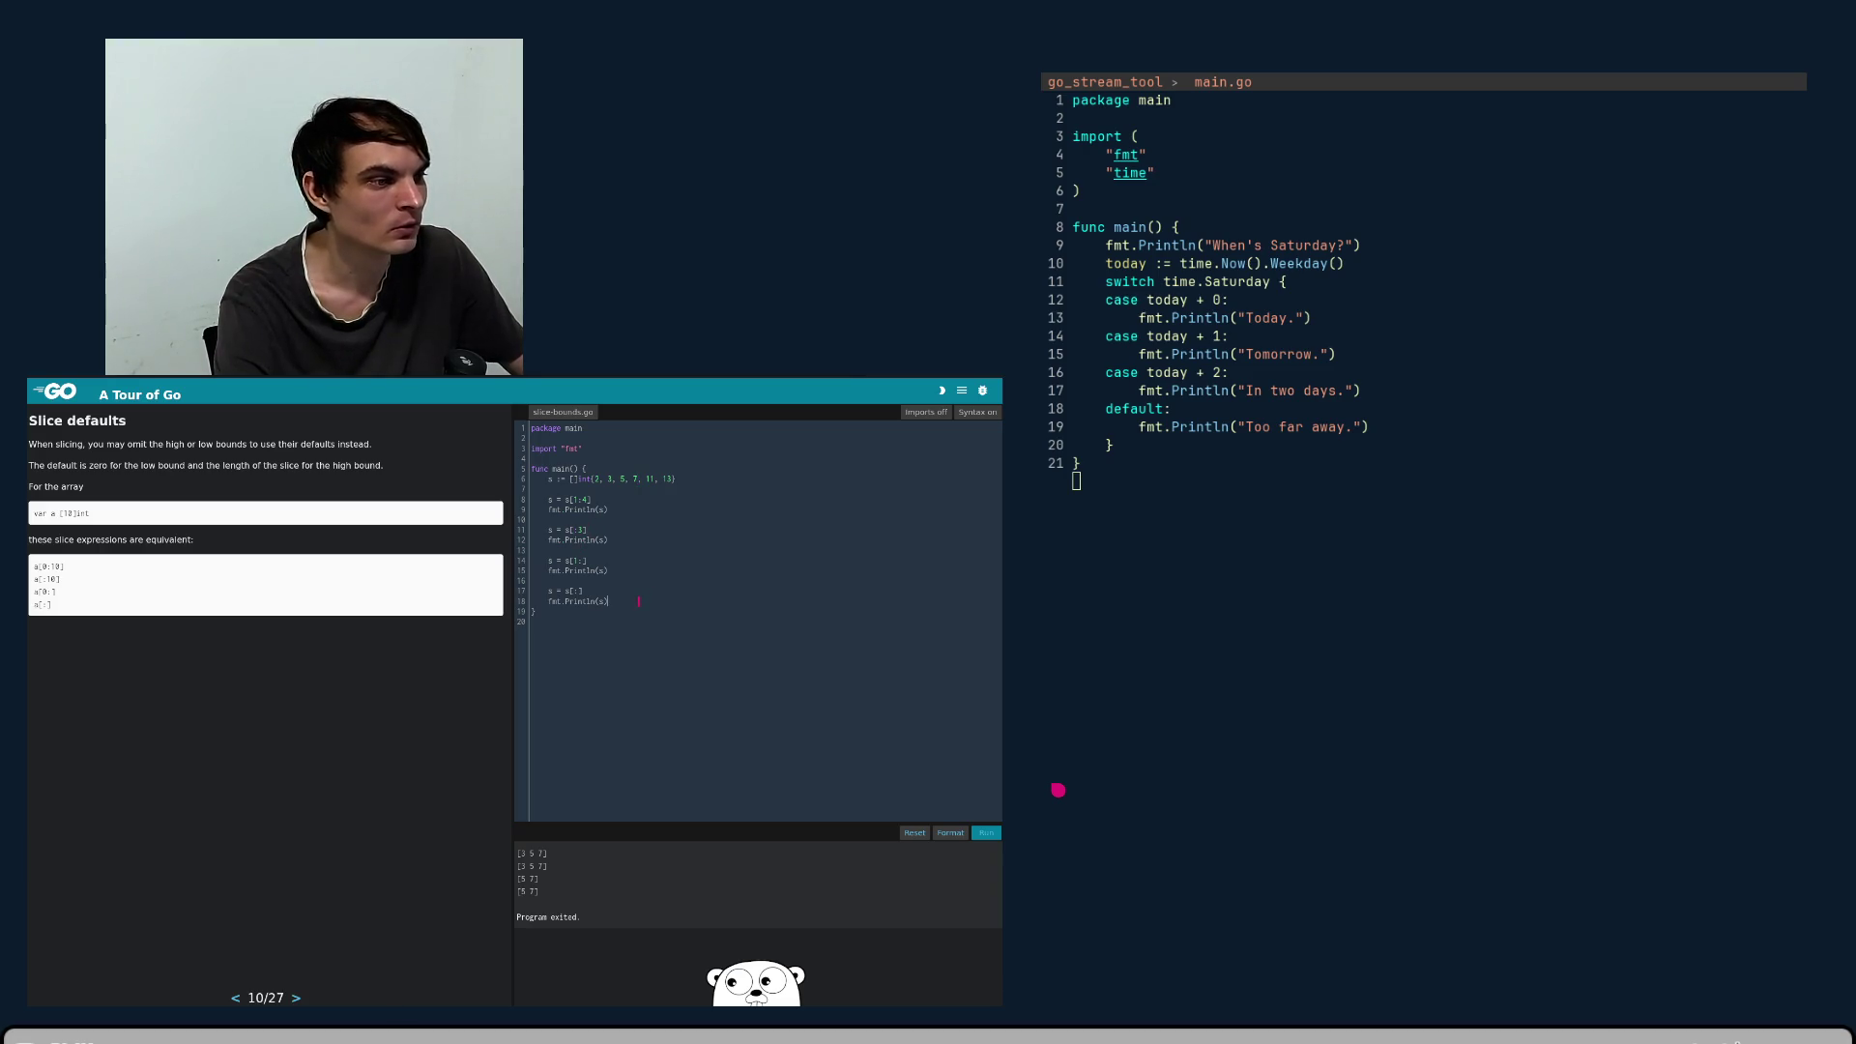
{"action": "key", "text": "BackSpace"}
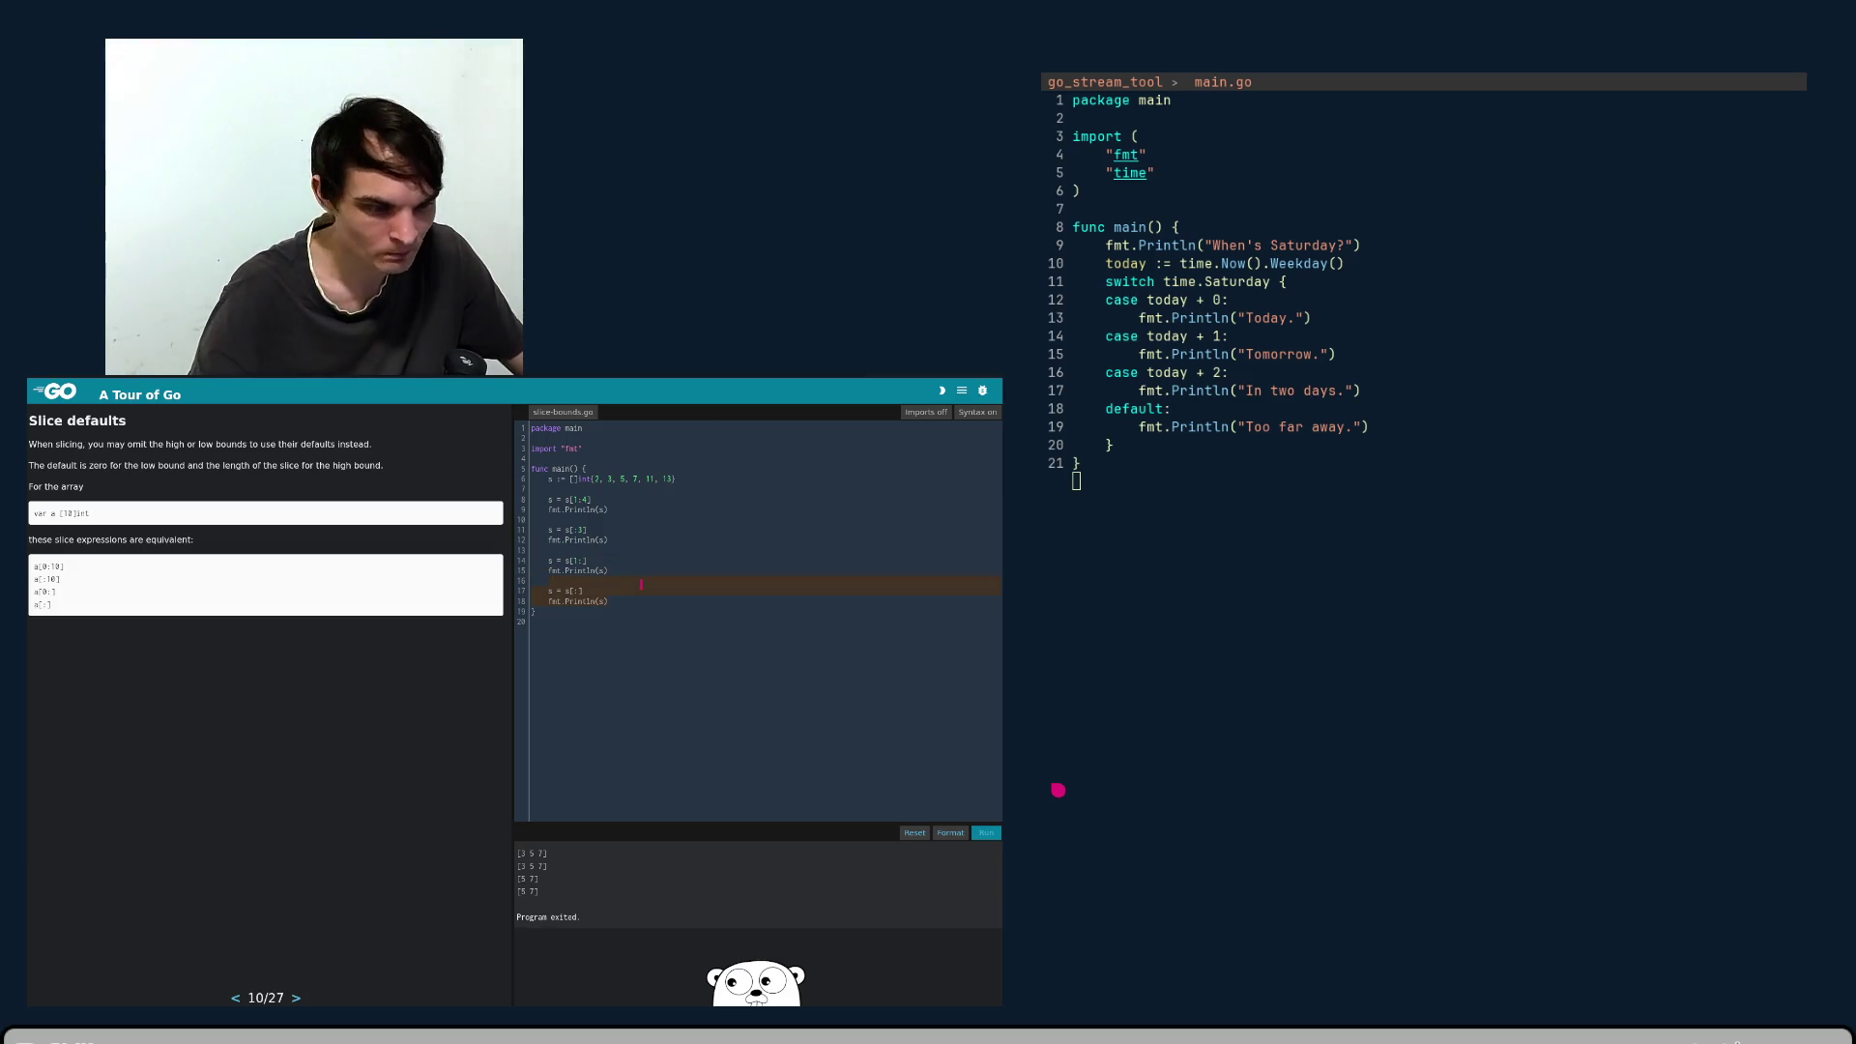
- Remove the leftover lines and run the example, printing [3 5 7], [3 5] and [5]
{"action": "key", "text": "BackSpace"}
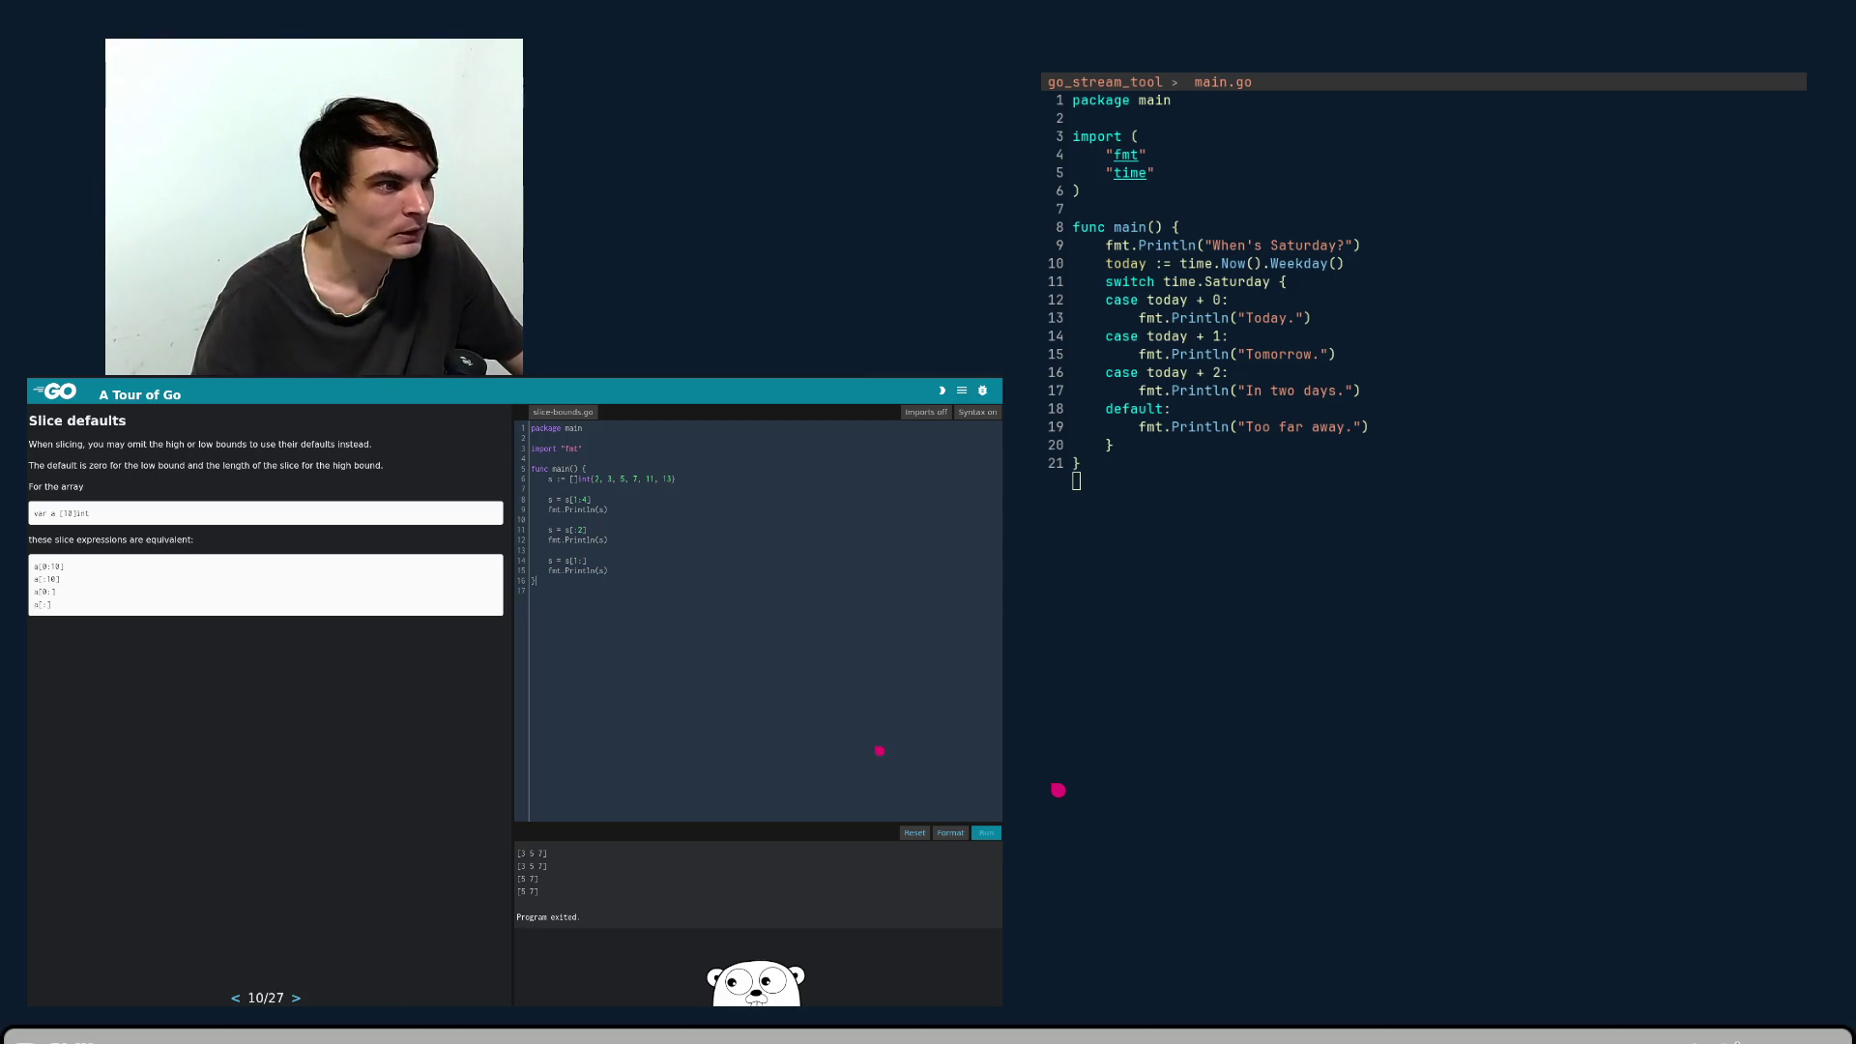
{"action": "left_click", "coordinate": [986, 833]}
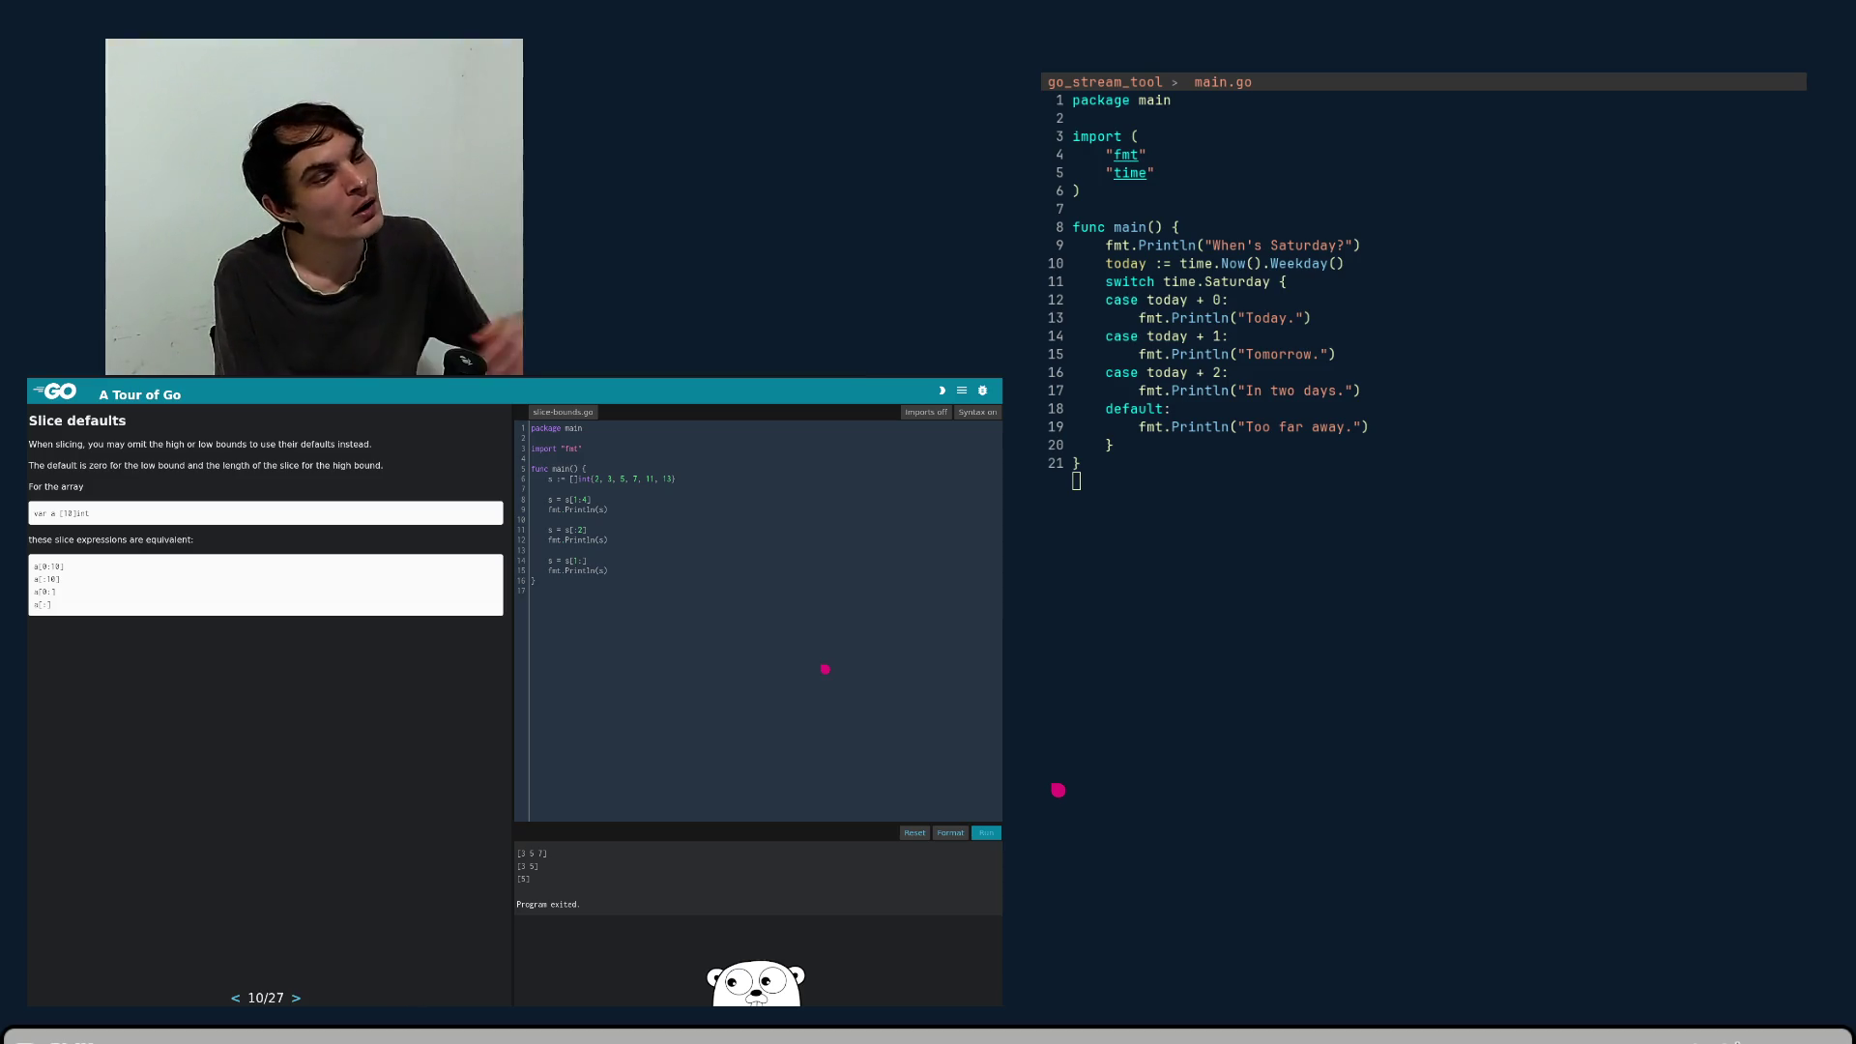
{"action": "left_click_drag", "start_coordinate": [544, 493], "coordinate": [597, 556]}
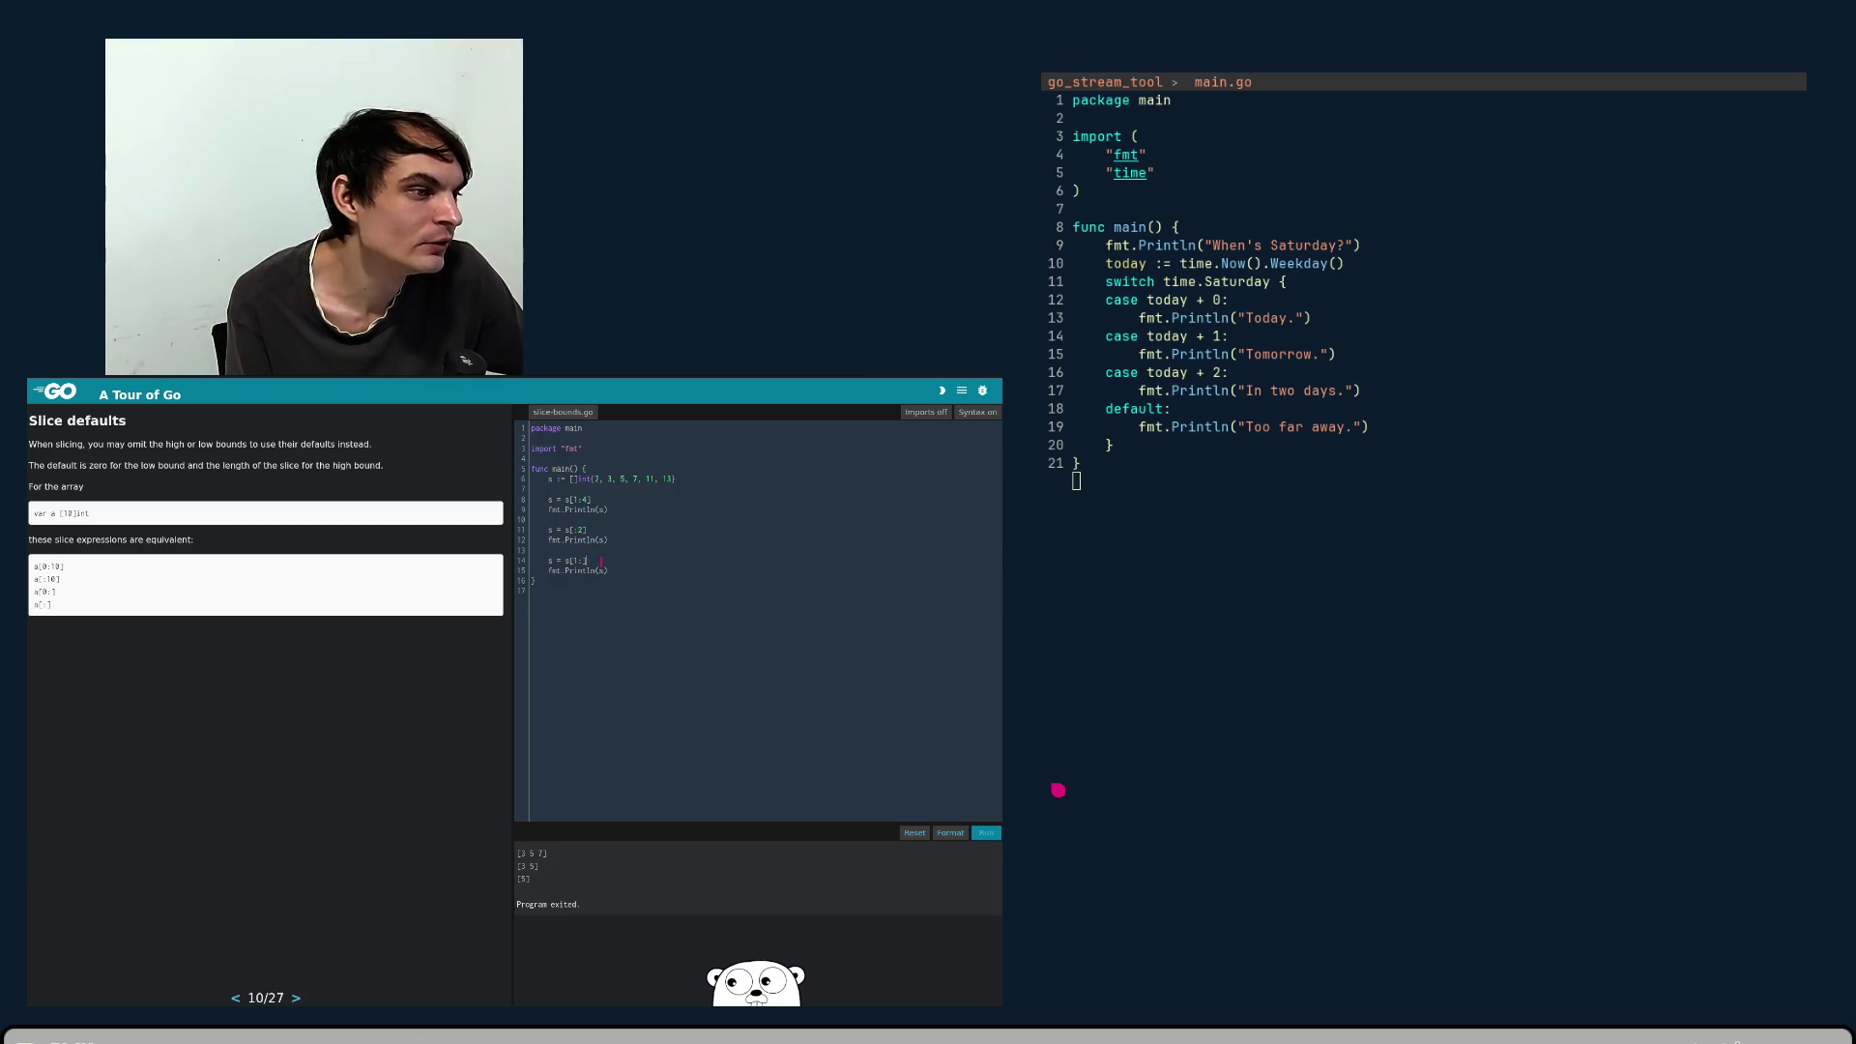
{"action": "key", "text": "Down"}
{"action": "left_click", "coordinate": [629, 564]}
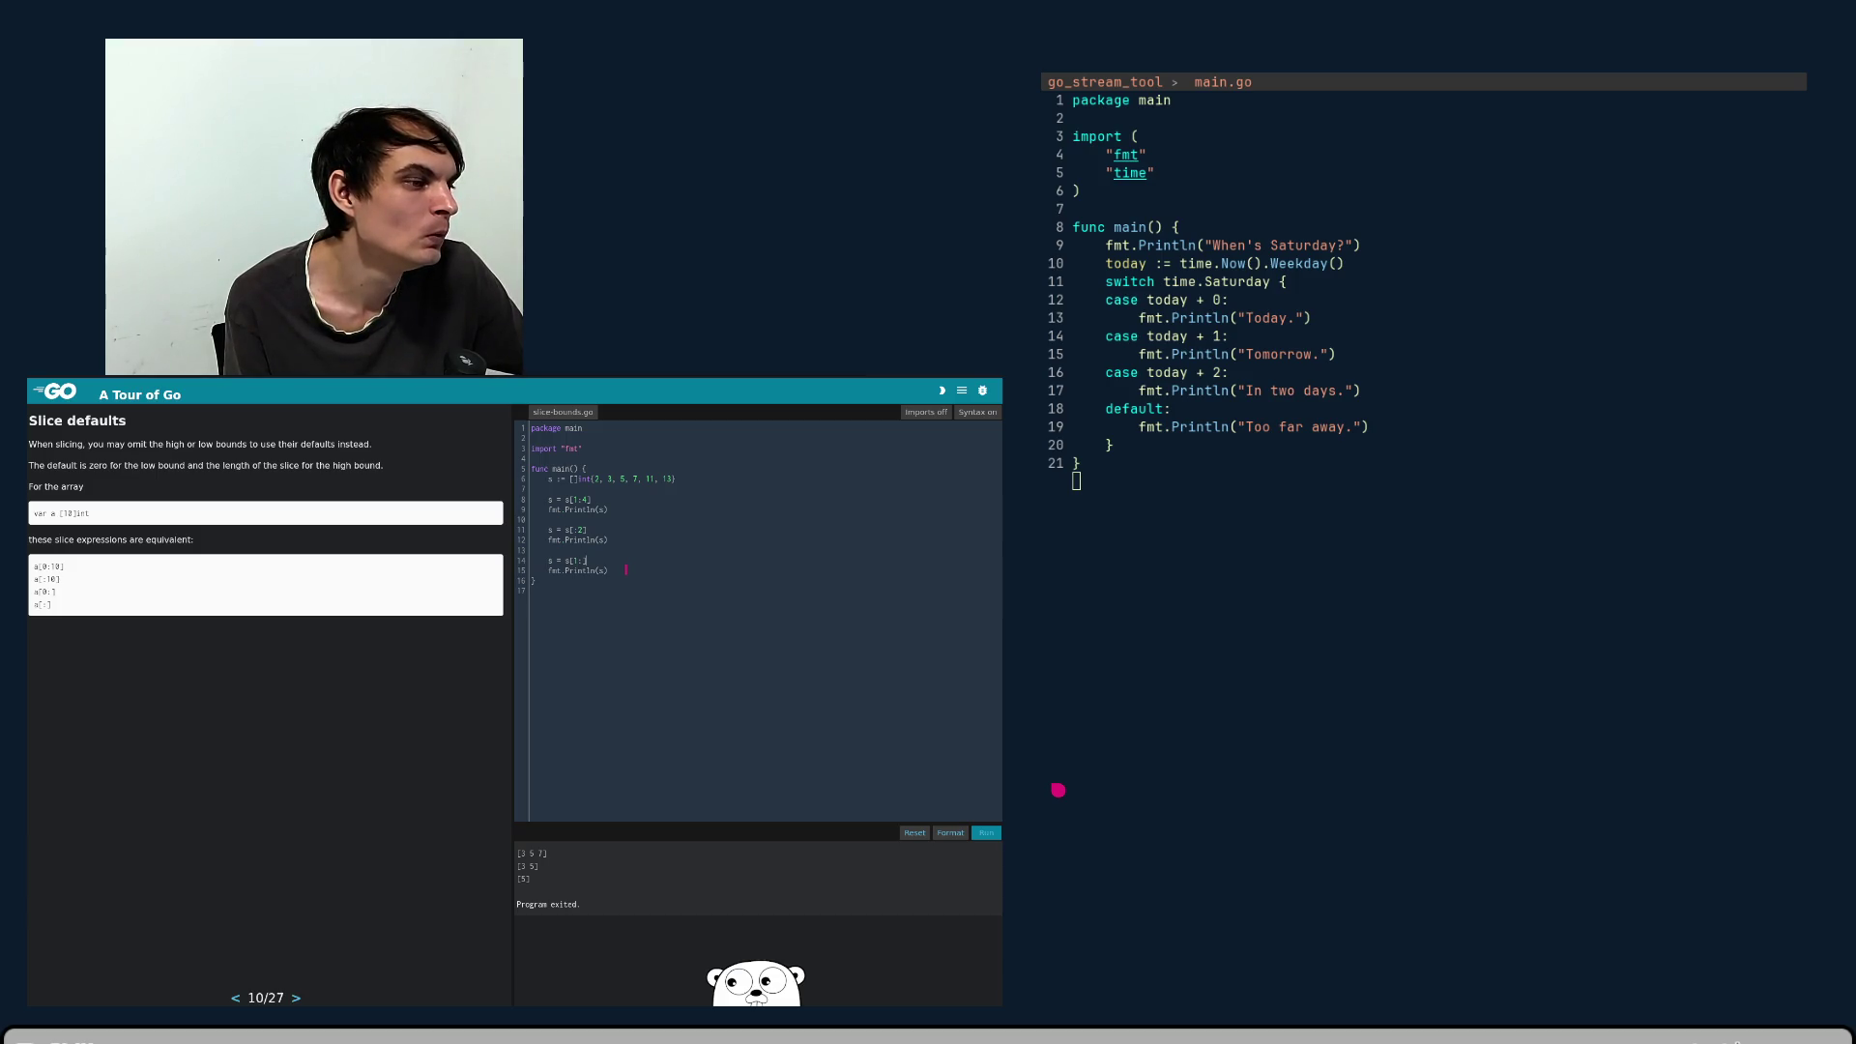
{"action": "left_click", "coordinate": [989, 839]}
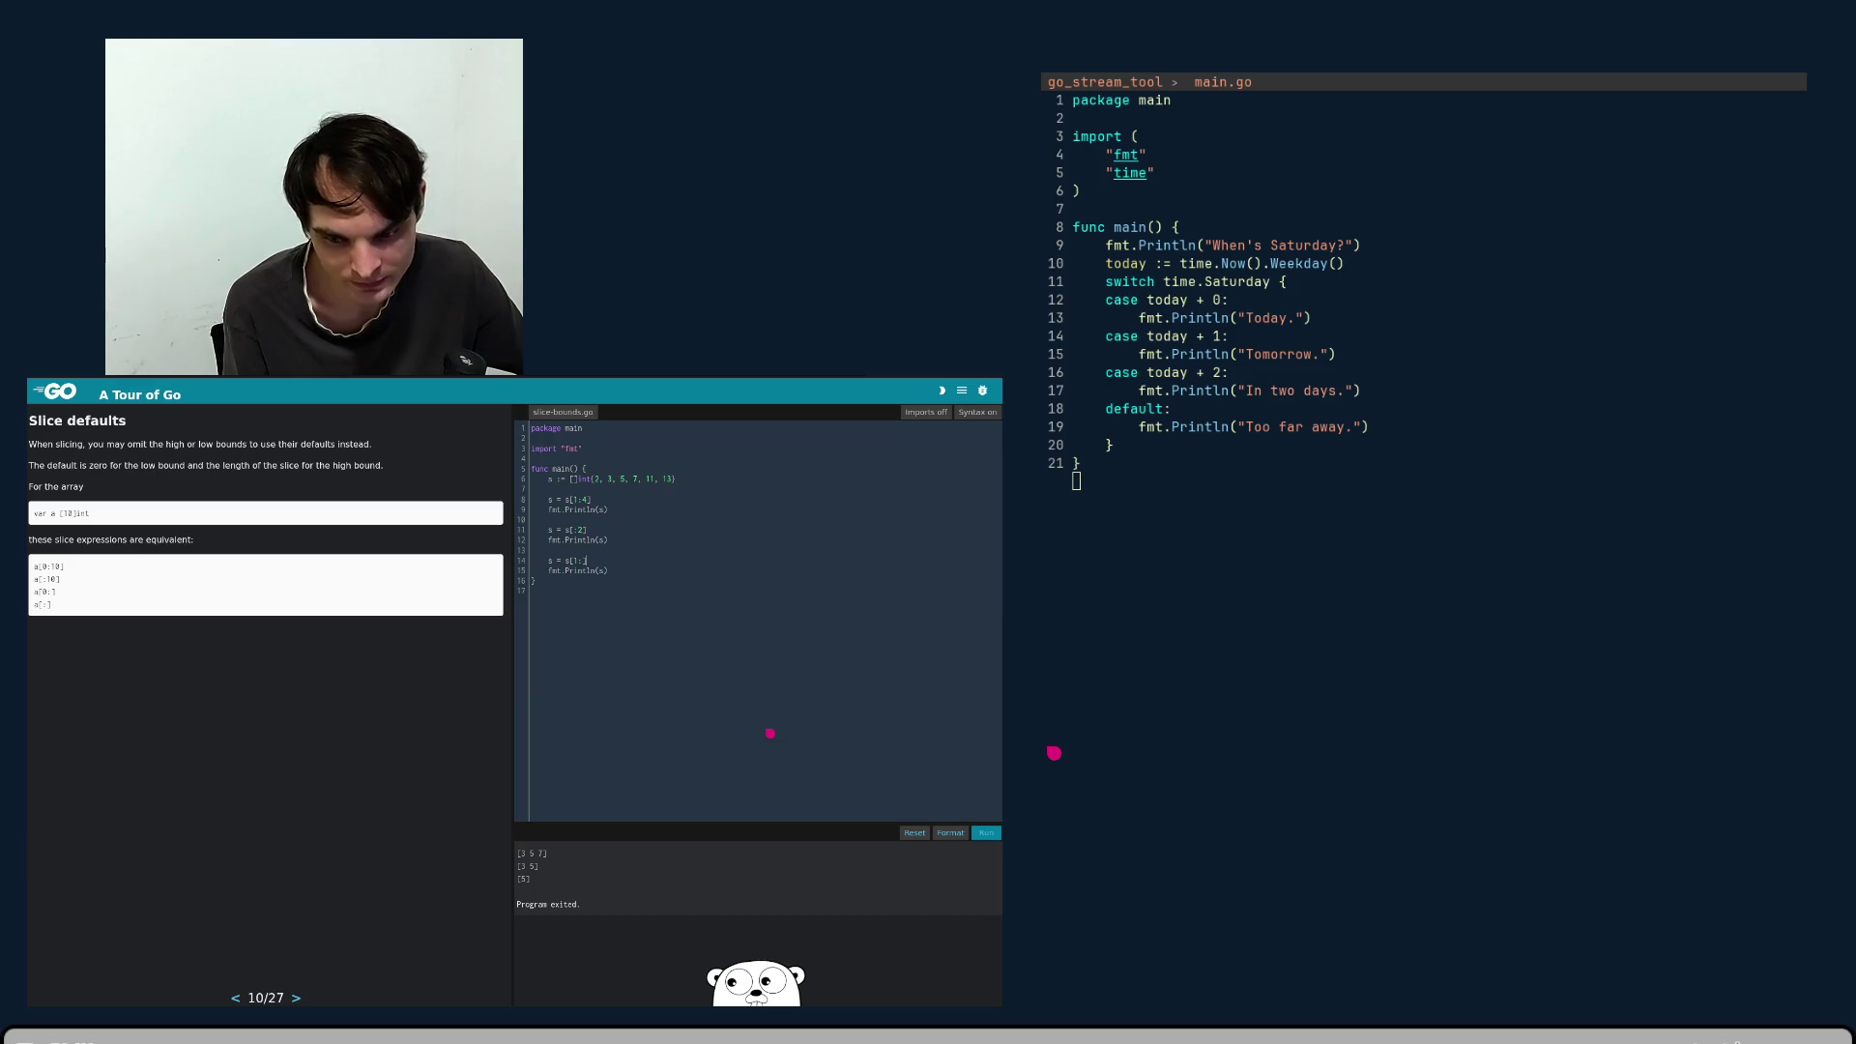
{"action": "left_click", "coordinate": [713, 760]}
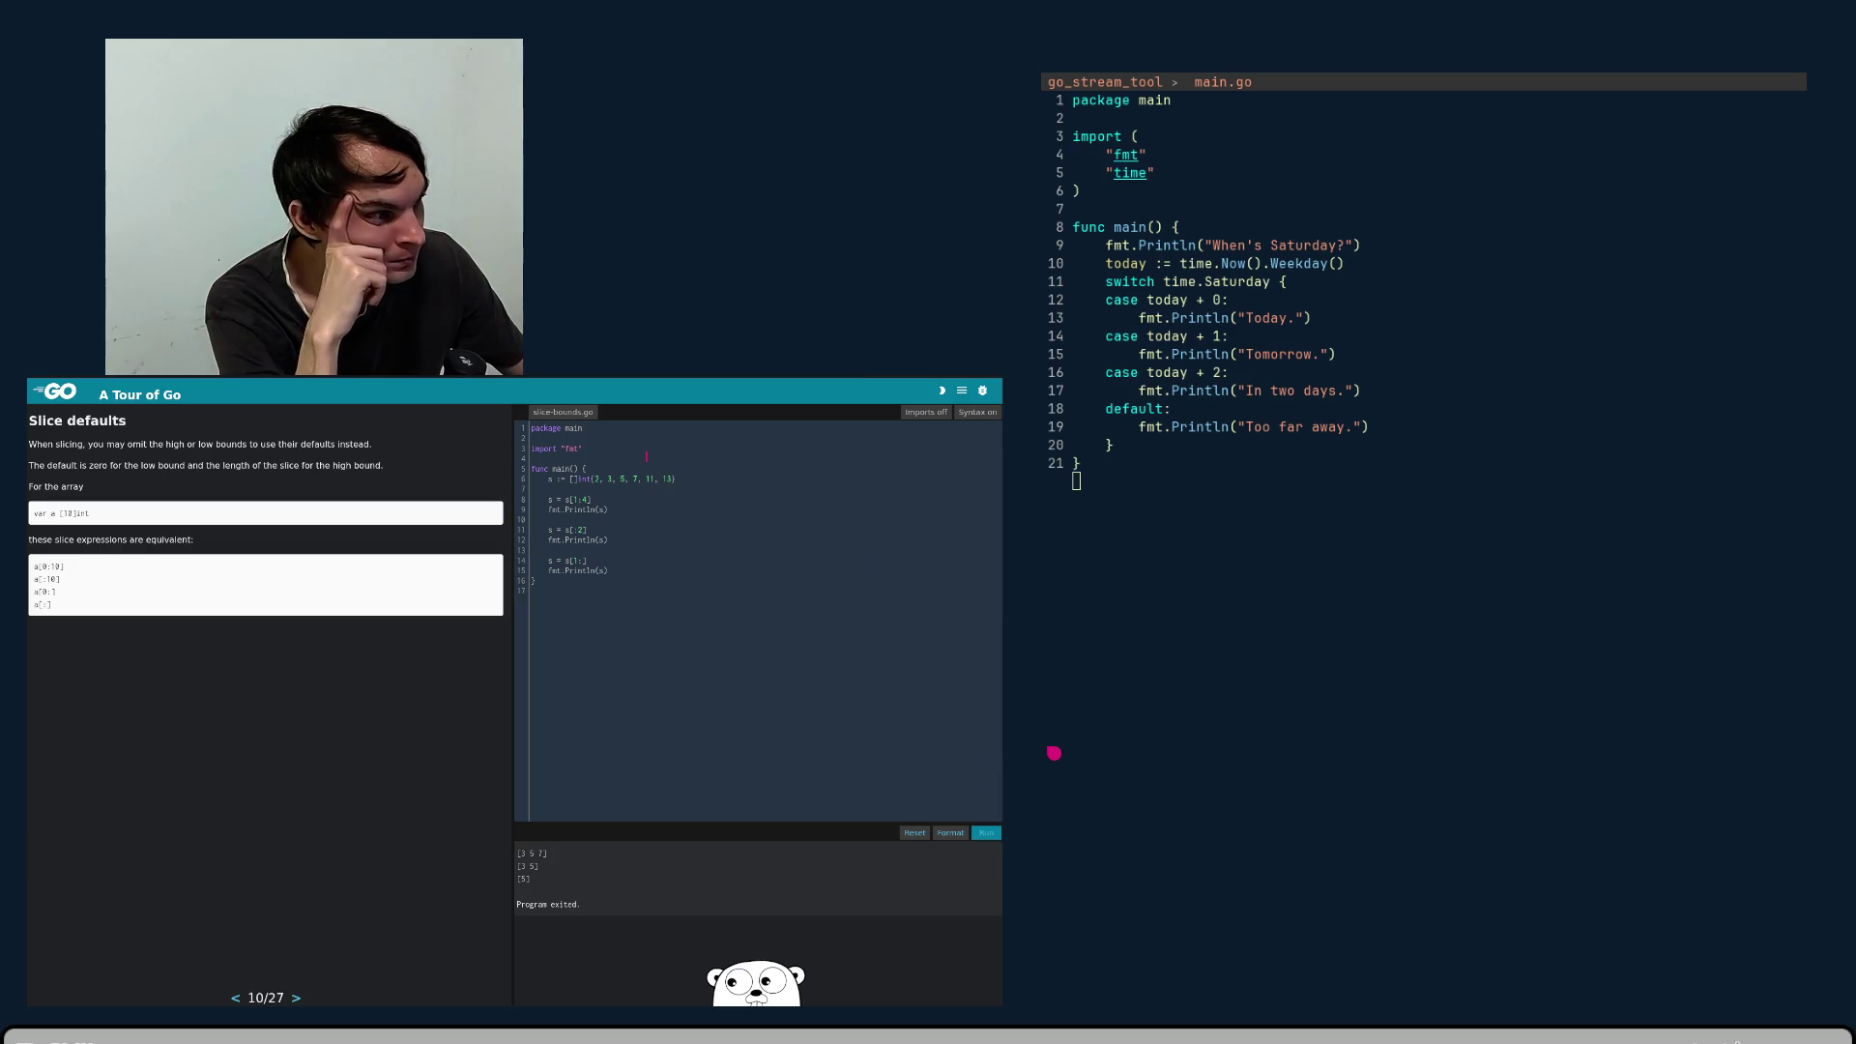
- Advance to page 11/27, Slice length and capacity, with slice-len-cap.go loaded
{"action": "left_click", "coordinate": [296, 998]}
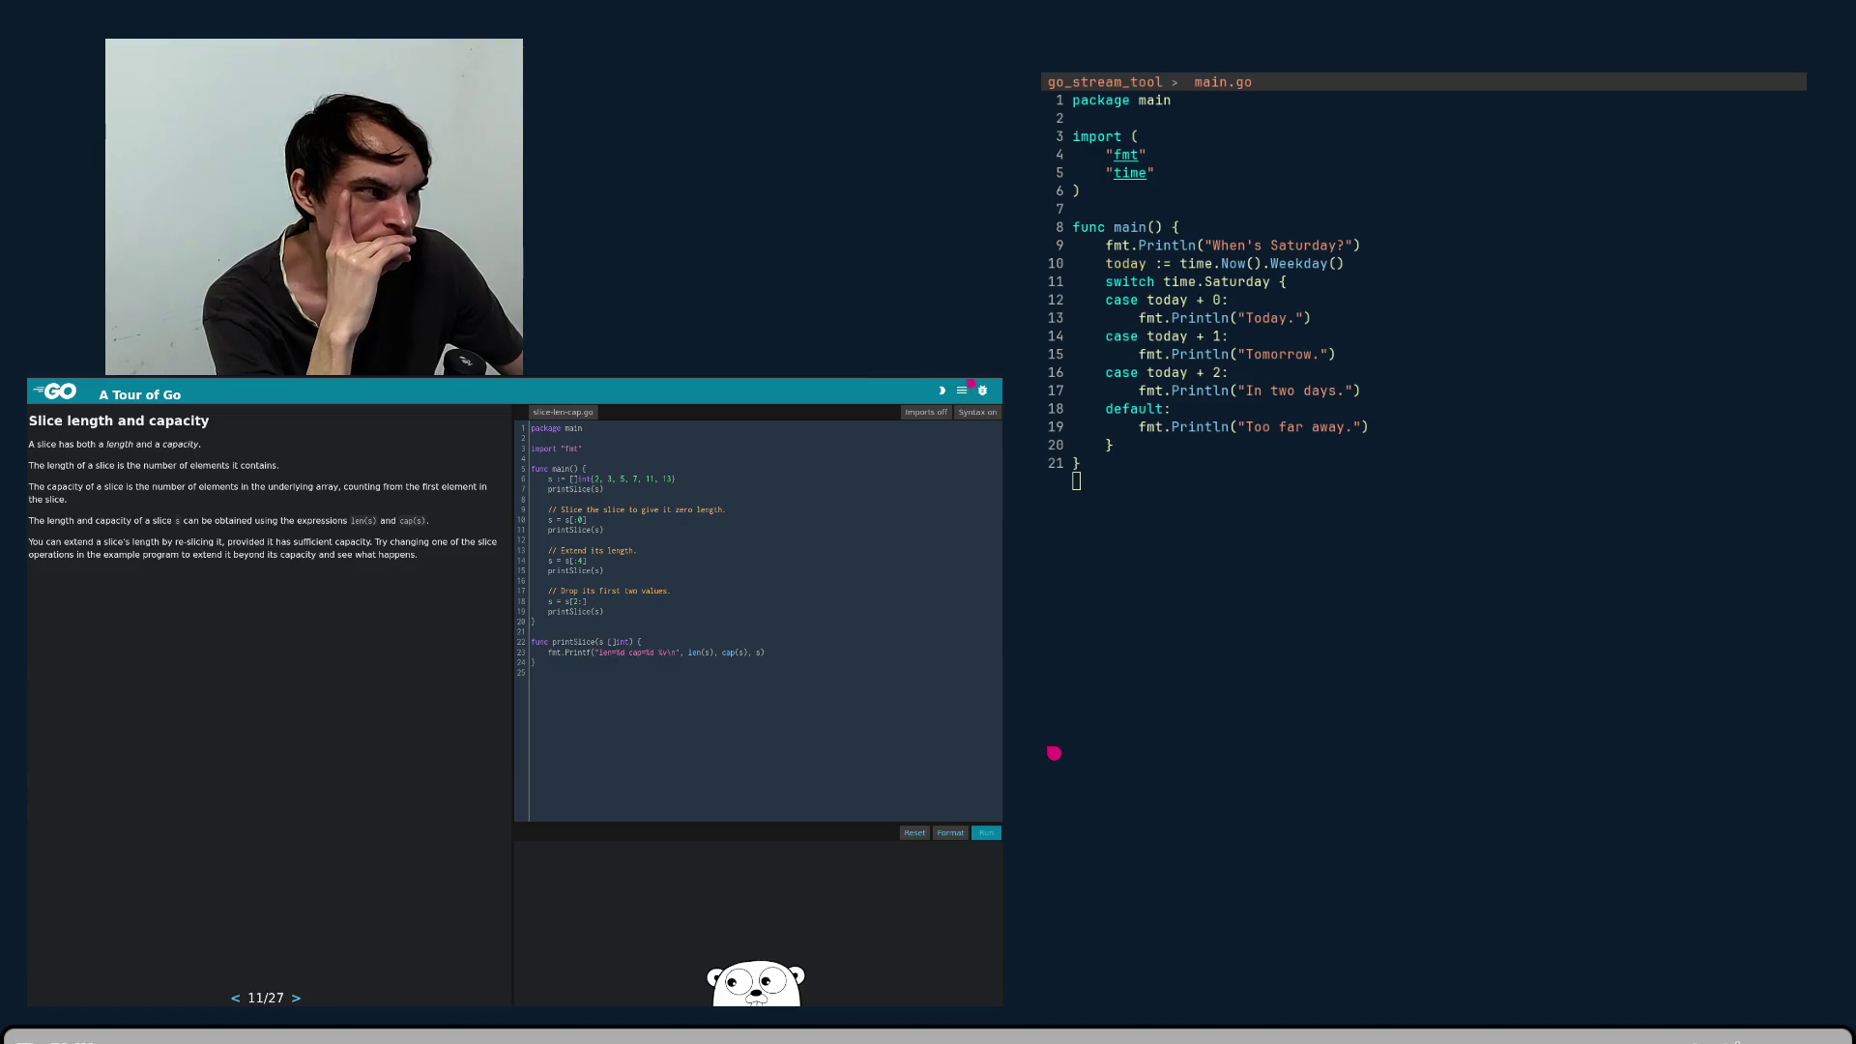
{"action": "left_click", "coordinate": [962, 391]}
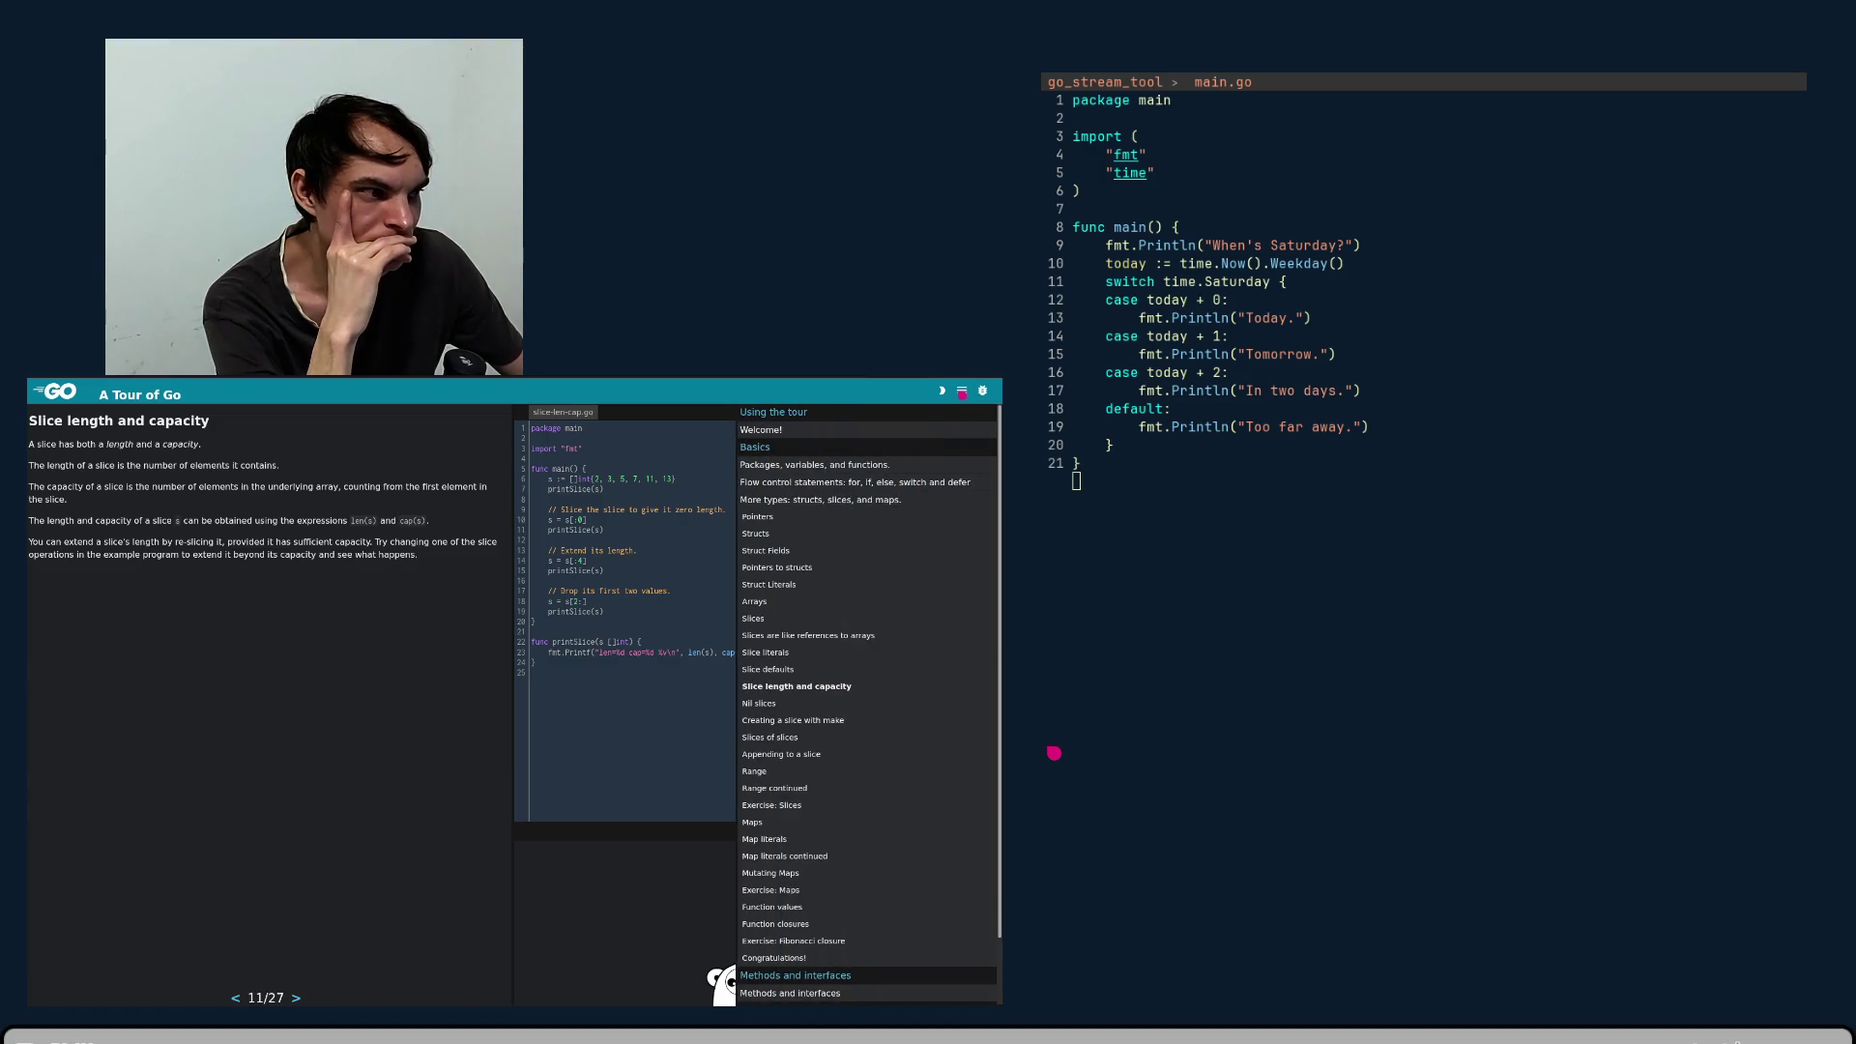
- Scroll through the lessons listed in the table of contents, then close it
{"action": "scroll", "coordinate": [890, 642], "scroll_direction": "down", "scroll_amount": 1}
{"action": "scroll", "coordinate": [891, 642], "scroll_direction": "up", "scroll_amount": 1}
{"action": "scroll", "coordinate": [891, 646], "scroll_direction": "down", "scroll_amount": 3}
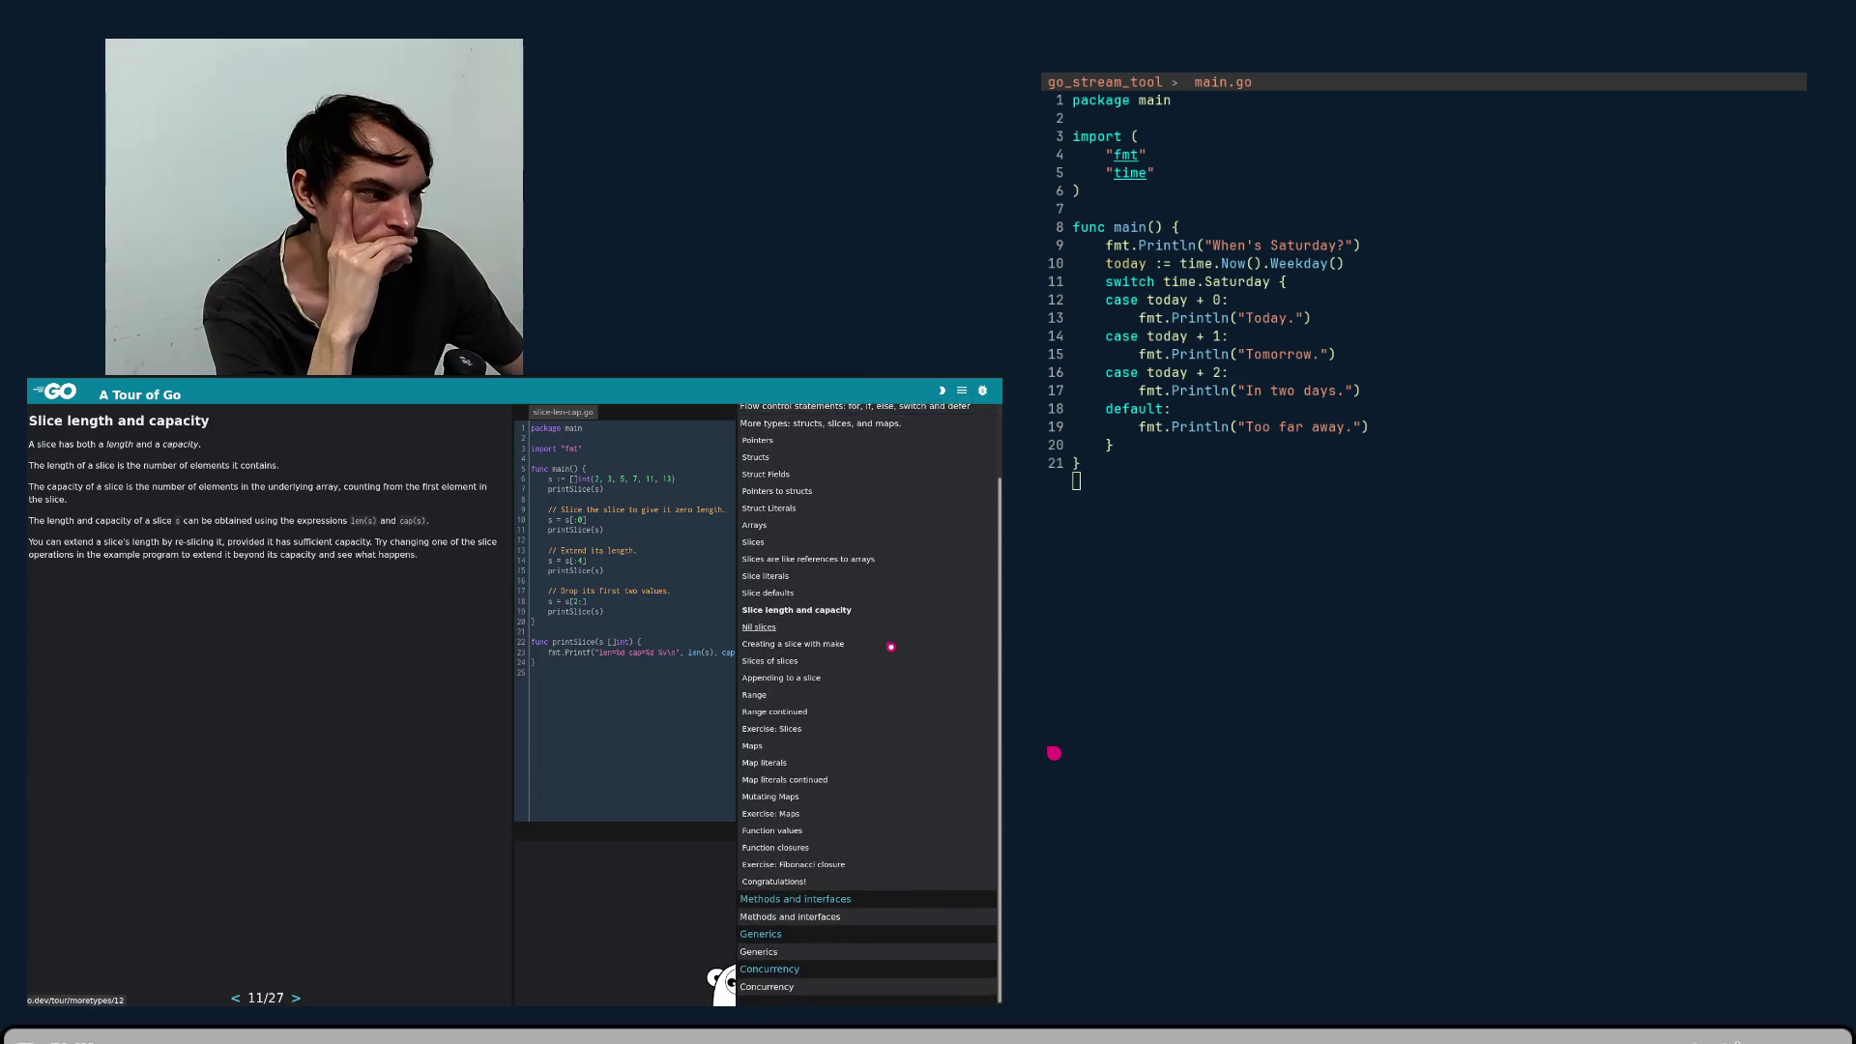
{"action": "scroll", "coordinate": [834, 750], "scroll_direction": "up", "scroll_amount": 3}
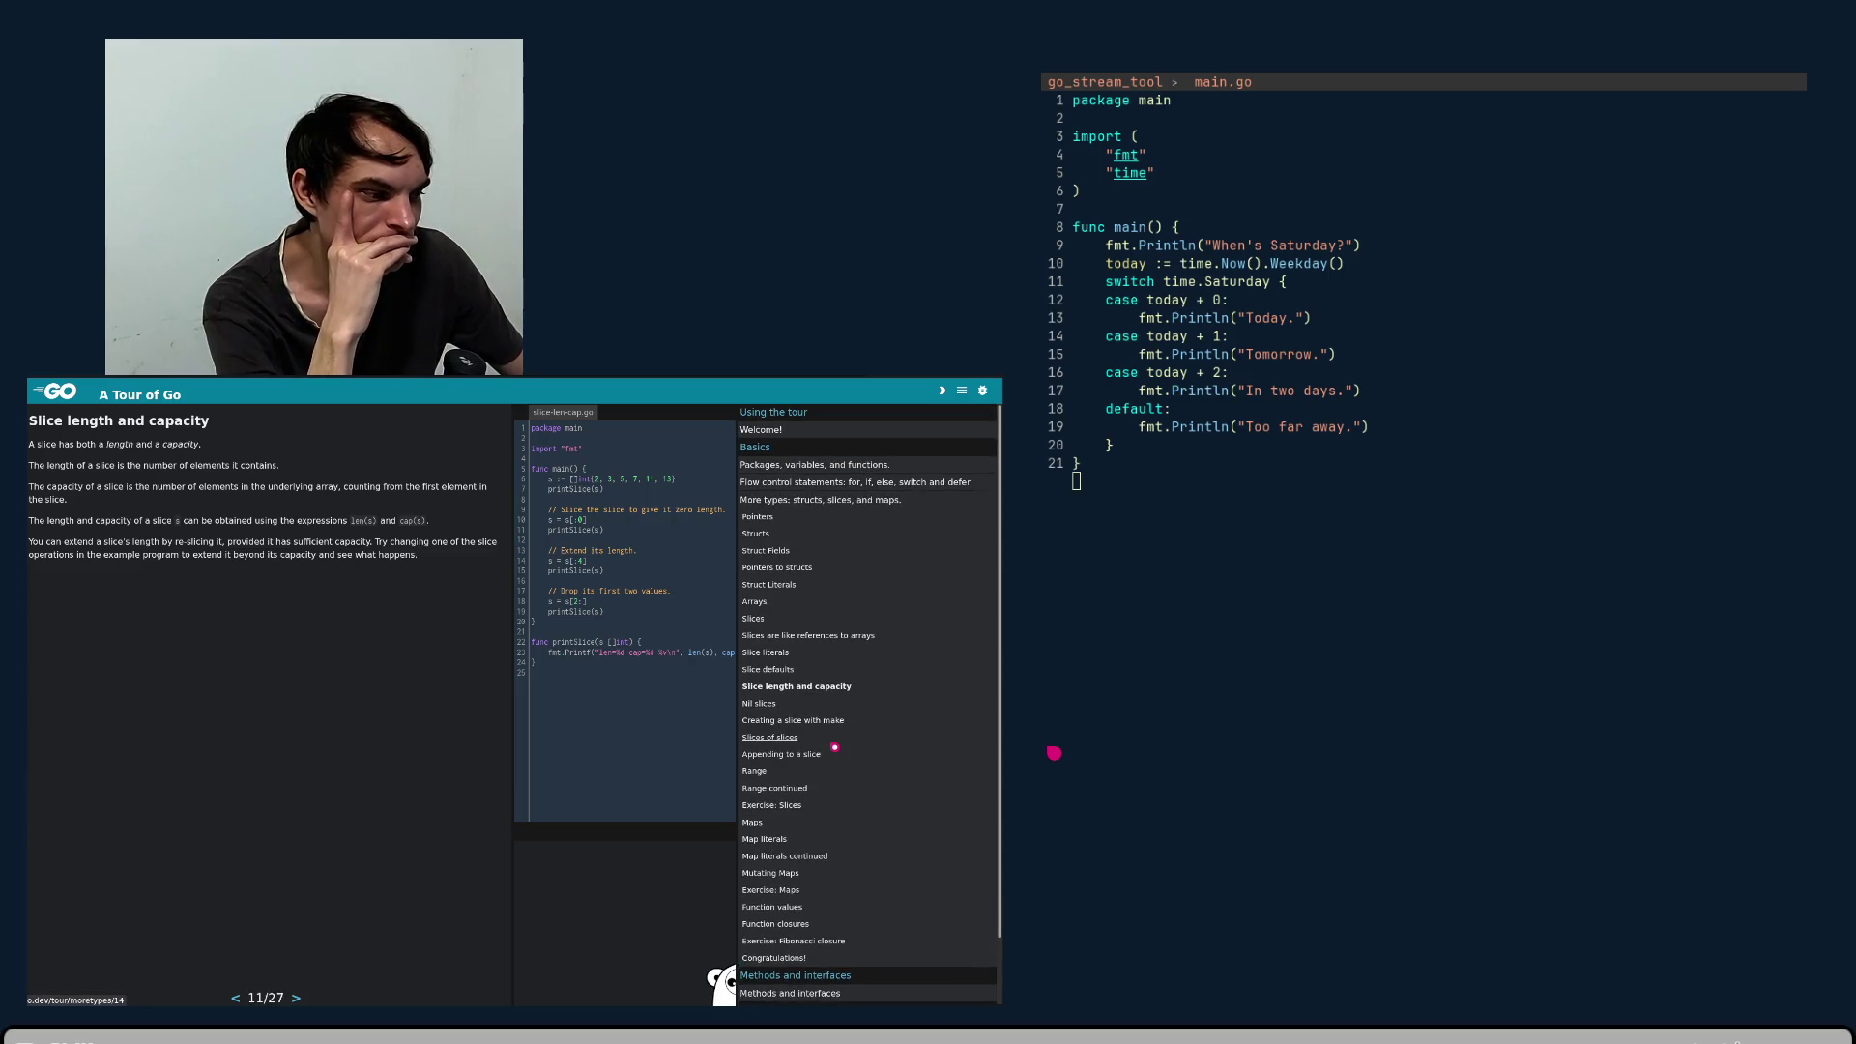
{"action": "scroll", "coordinate": [835, 748], "scroll_direction": "down", "scroll_amount": 1}
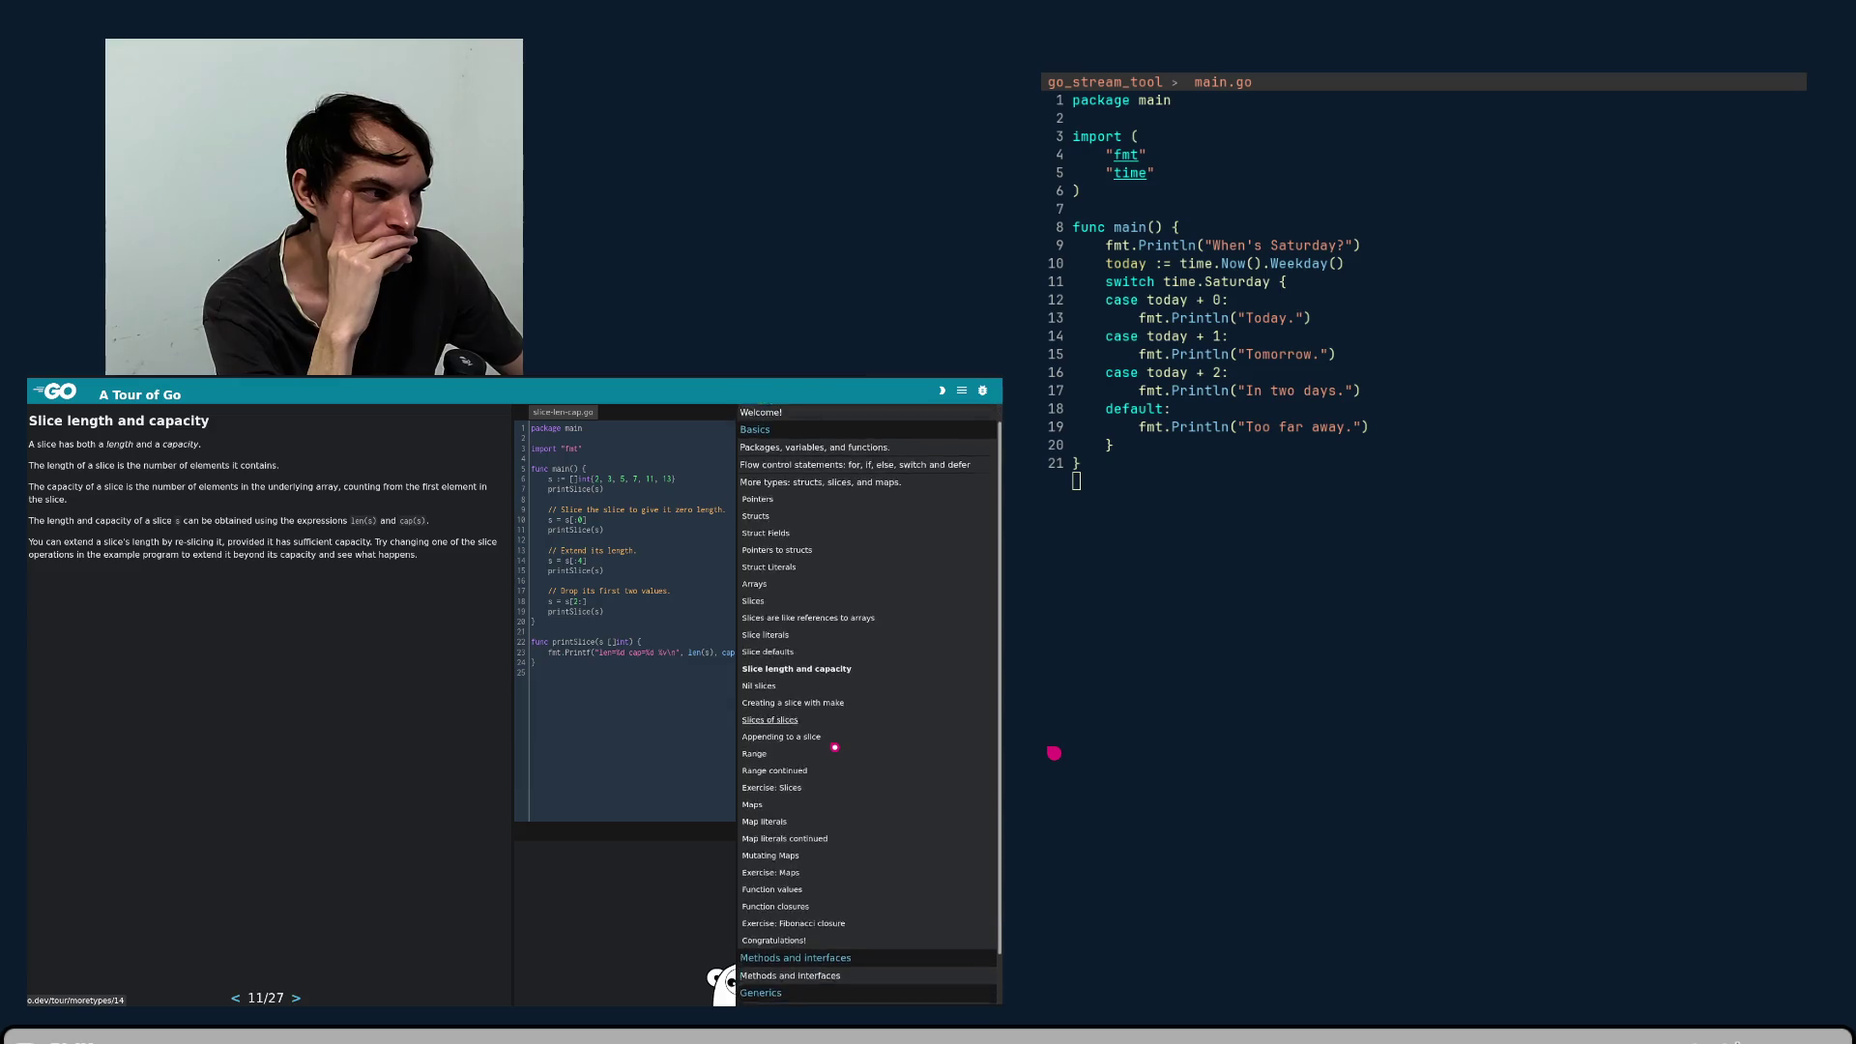
{"action": "scroll", "coordinate": [835, 748], "scroll_direction": "down", "scroll_amount": 1}
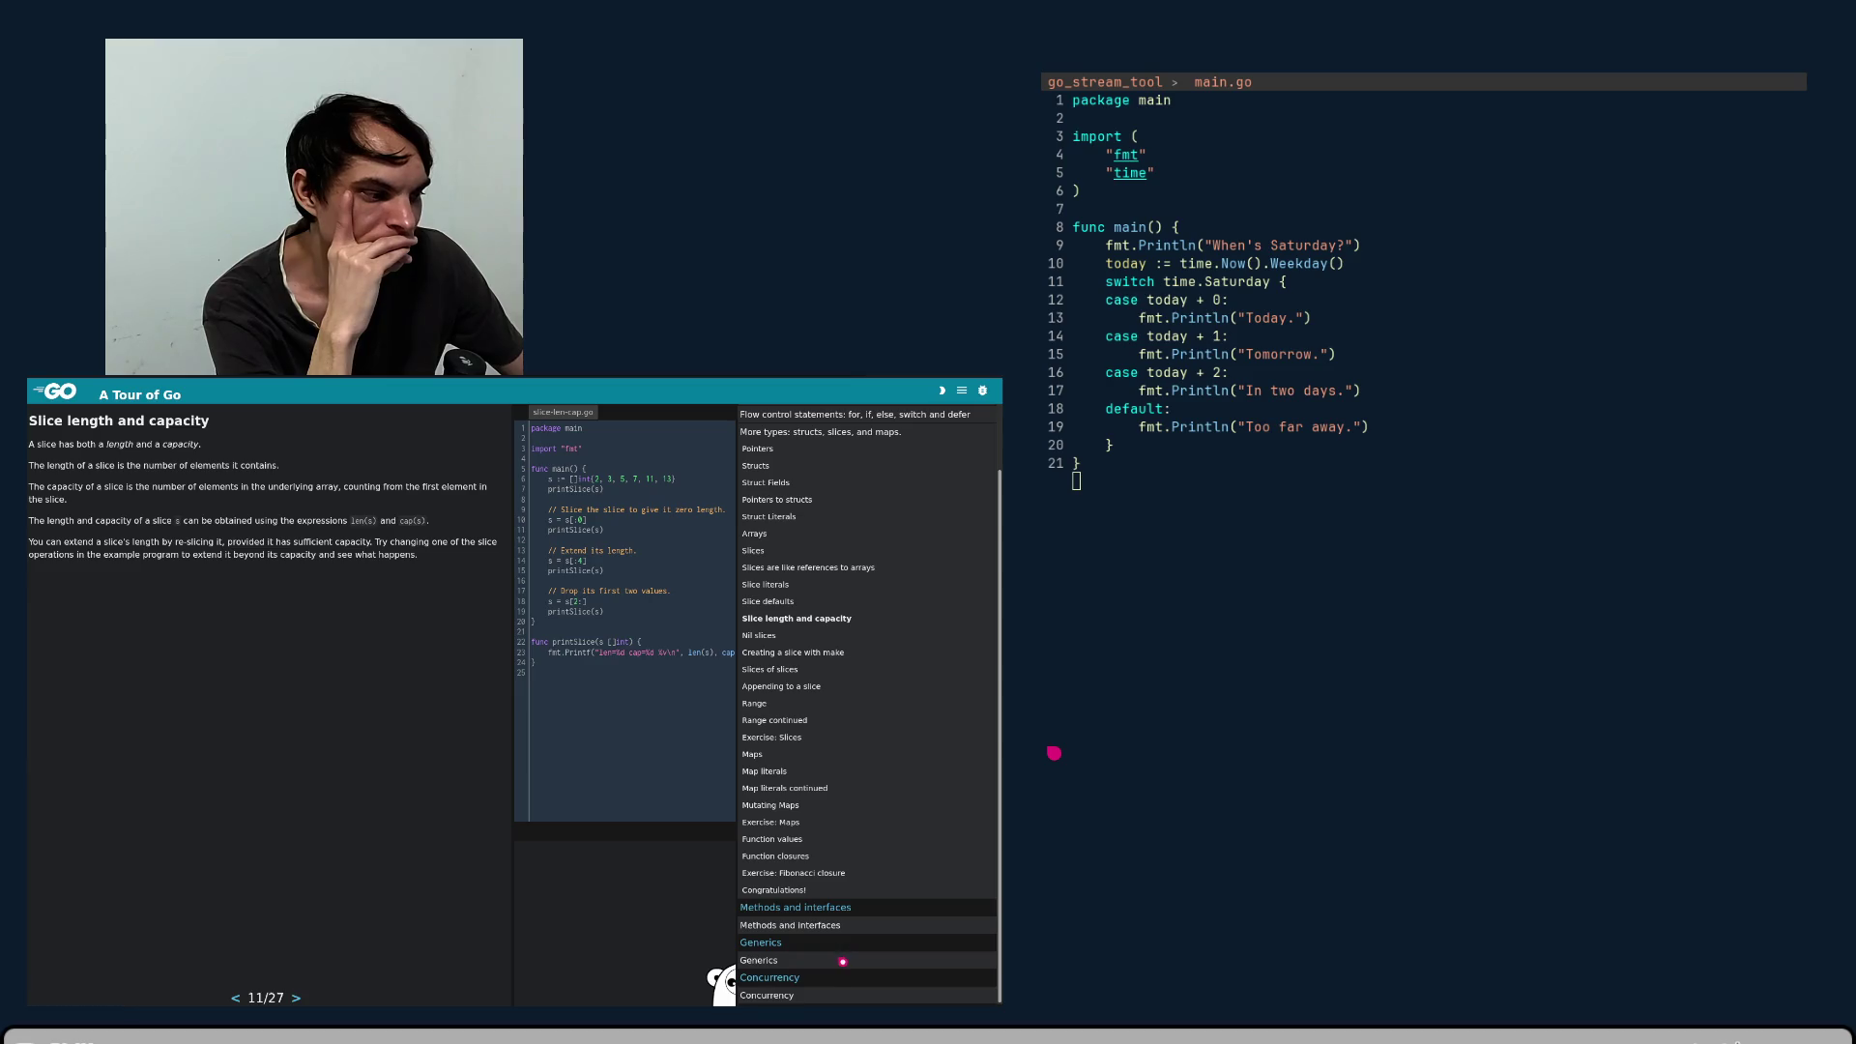
{"action": "scroll", "coordinate": [842, 737], "scroll_direction": "up", "scroll_amount": 2}
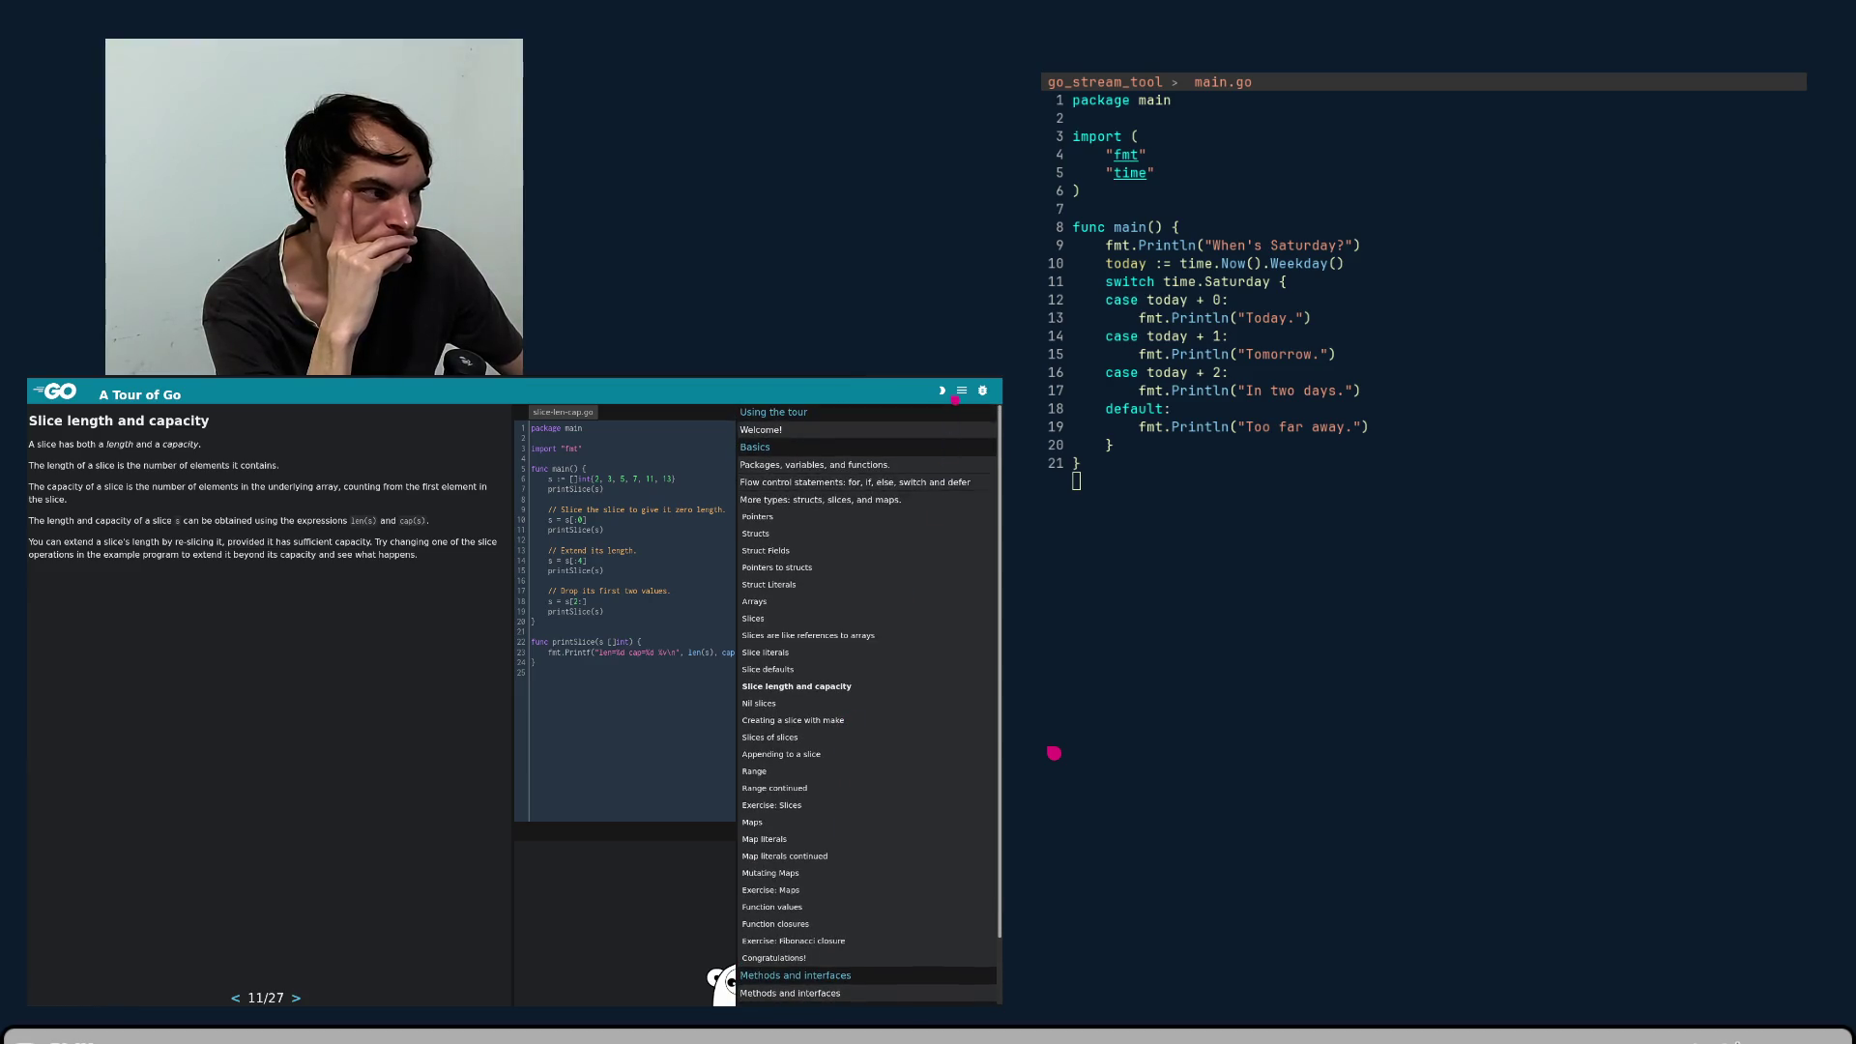
{"action": "left_click", "coordinate": [963, 391]}
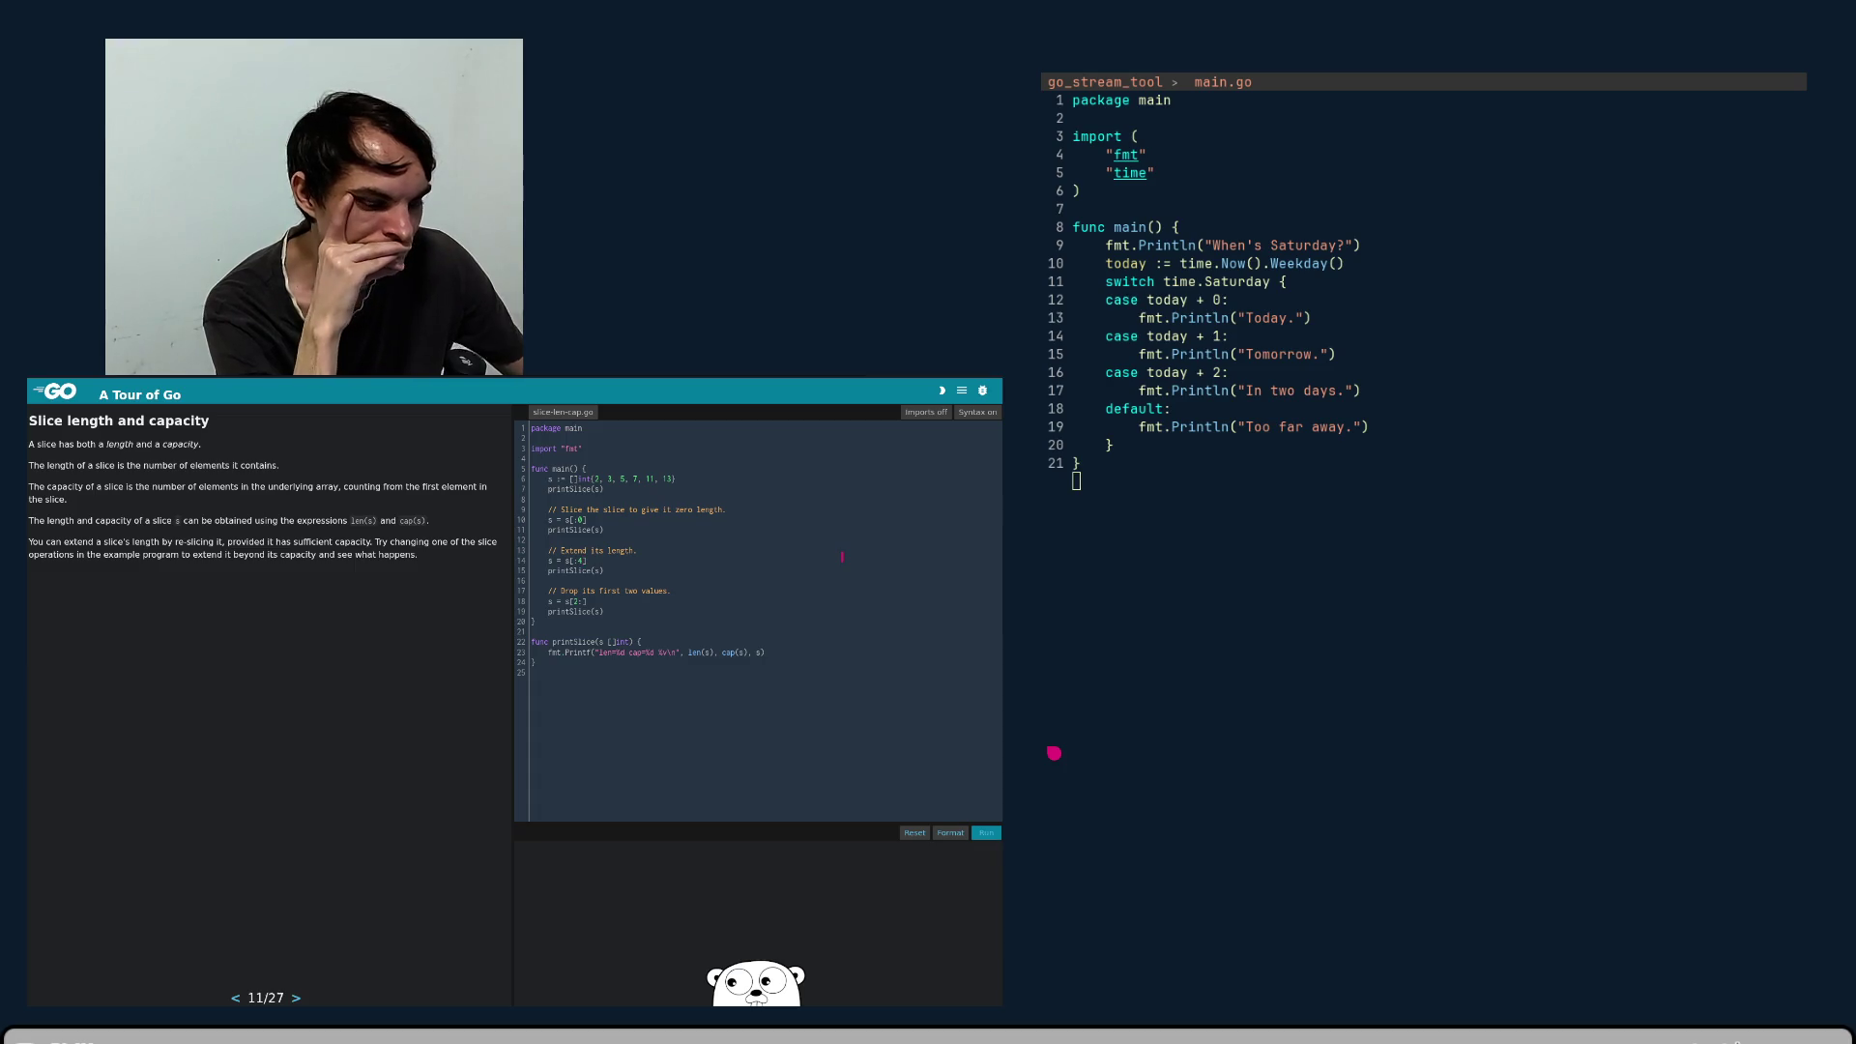
- Run with s[:14] to see the error, then restore s[:4] and rerun successfully
{"action": "type", "text": "1"}
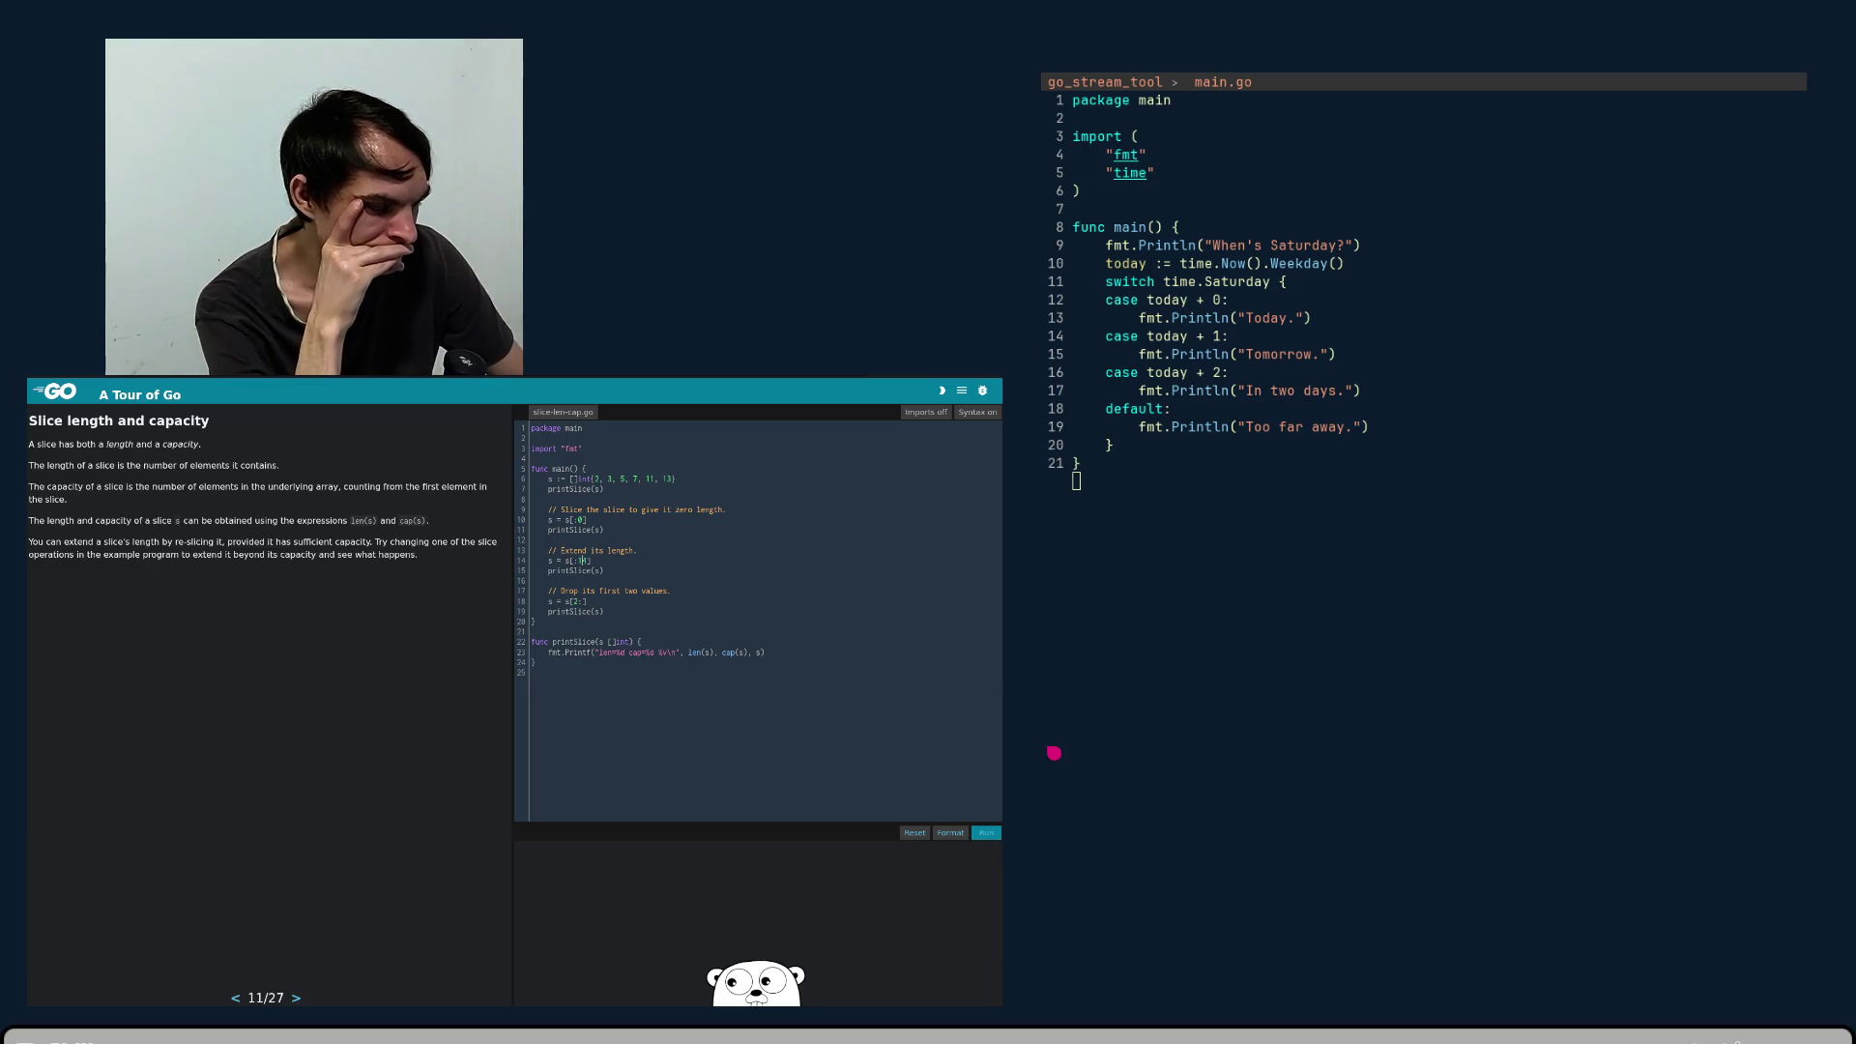
{"action": "key", "text": "shift+Return"}
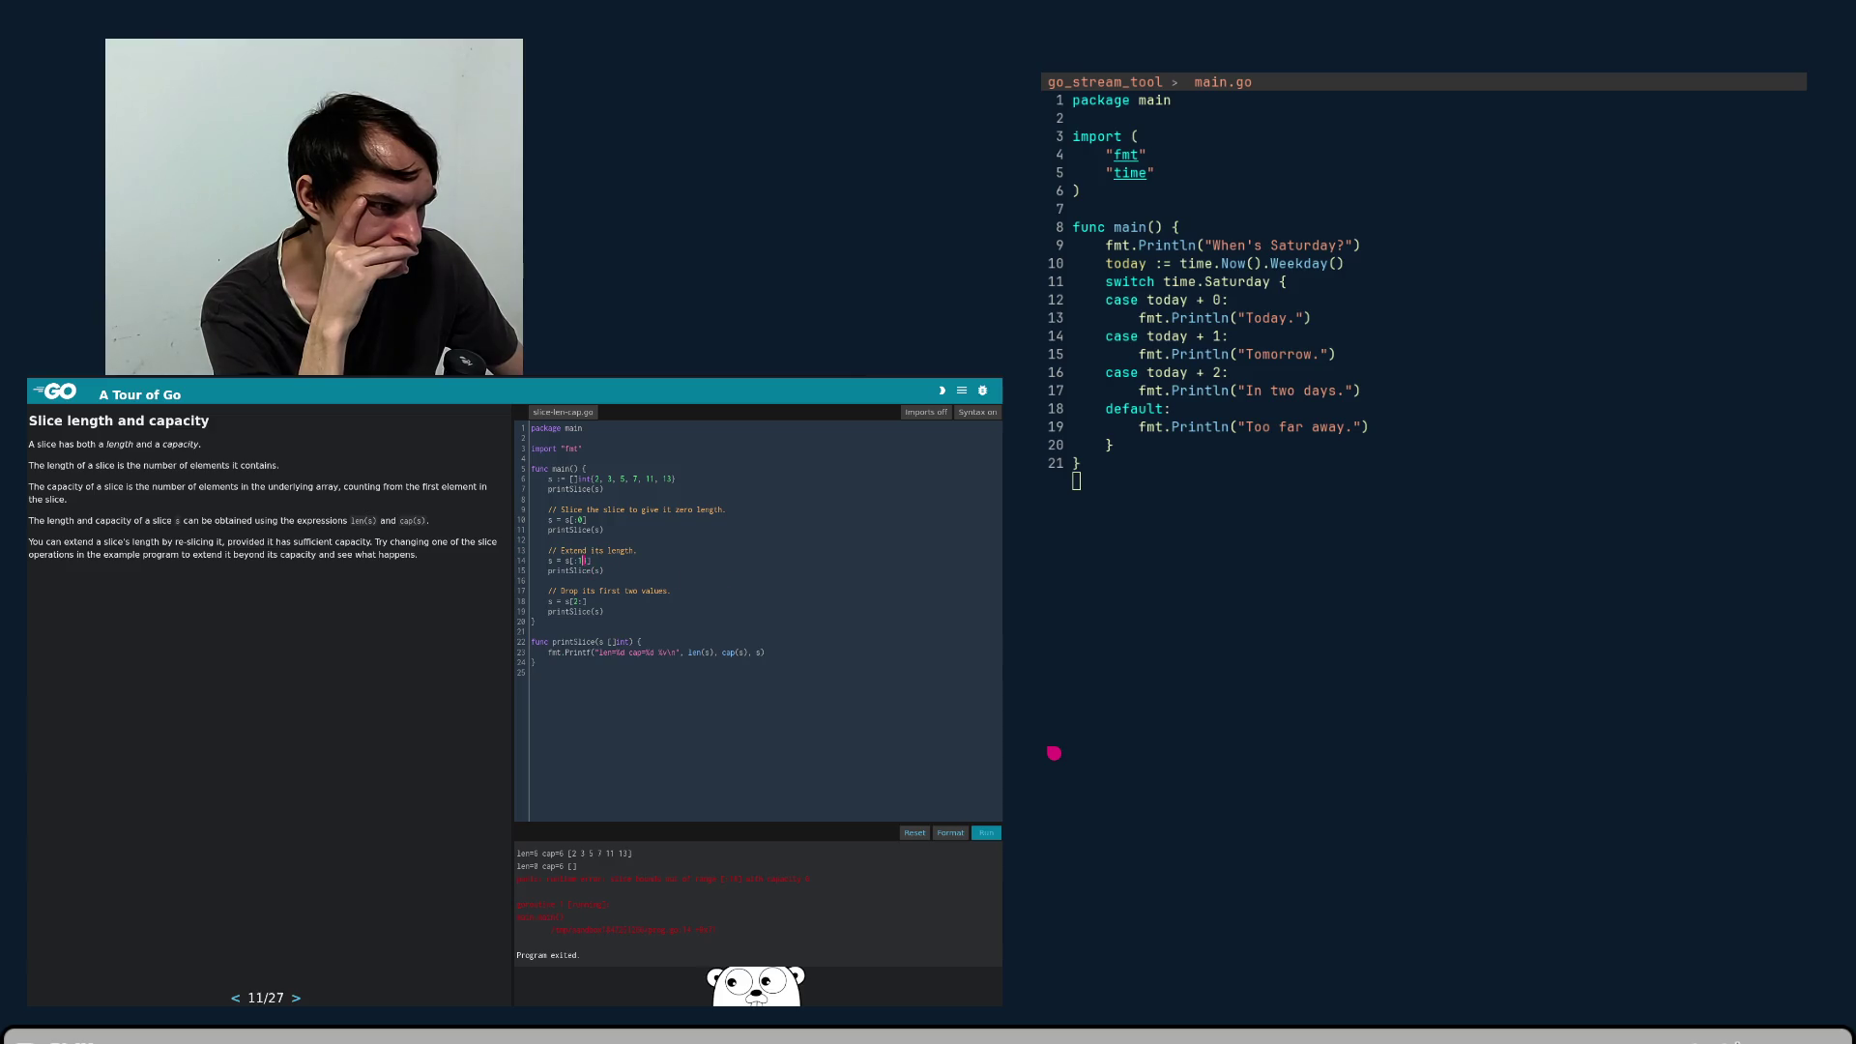
{"action": "key", "text": "BackSpace"}
{"action": "type", "text": "4"}
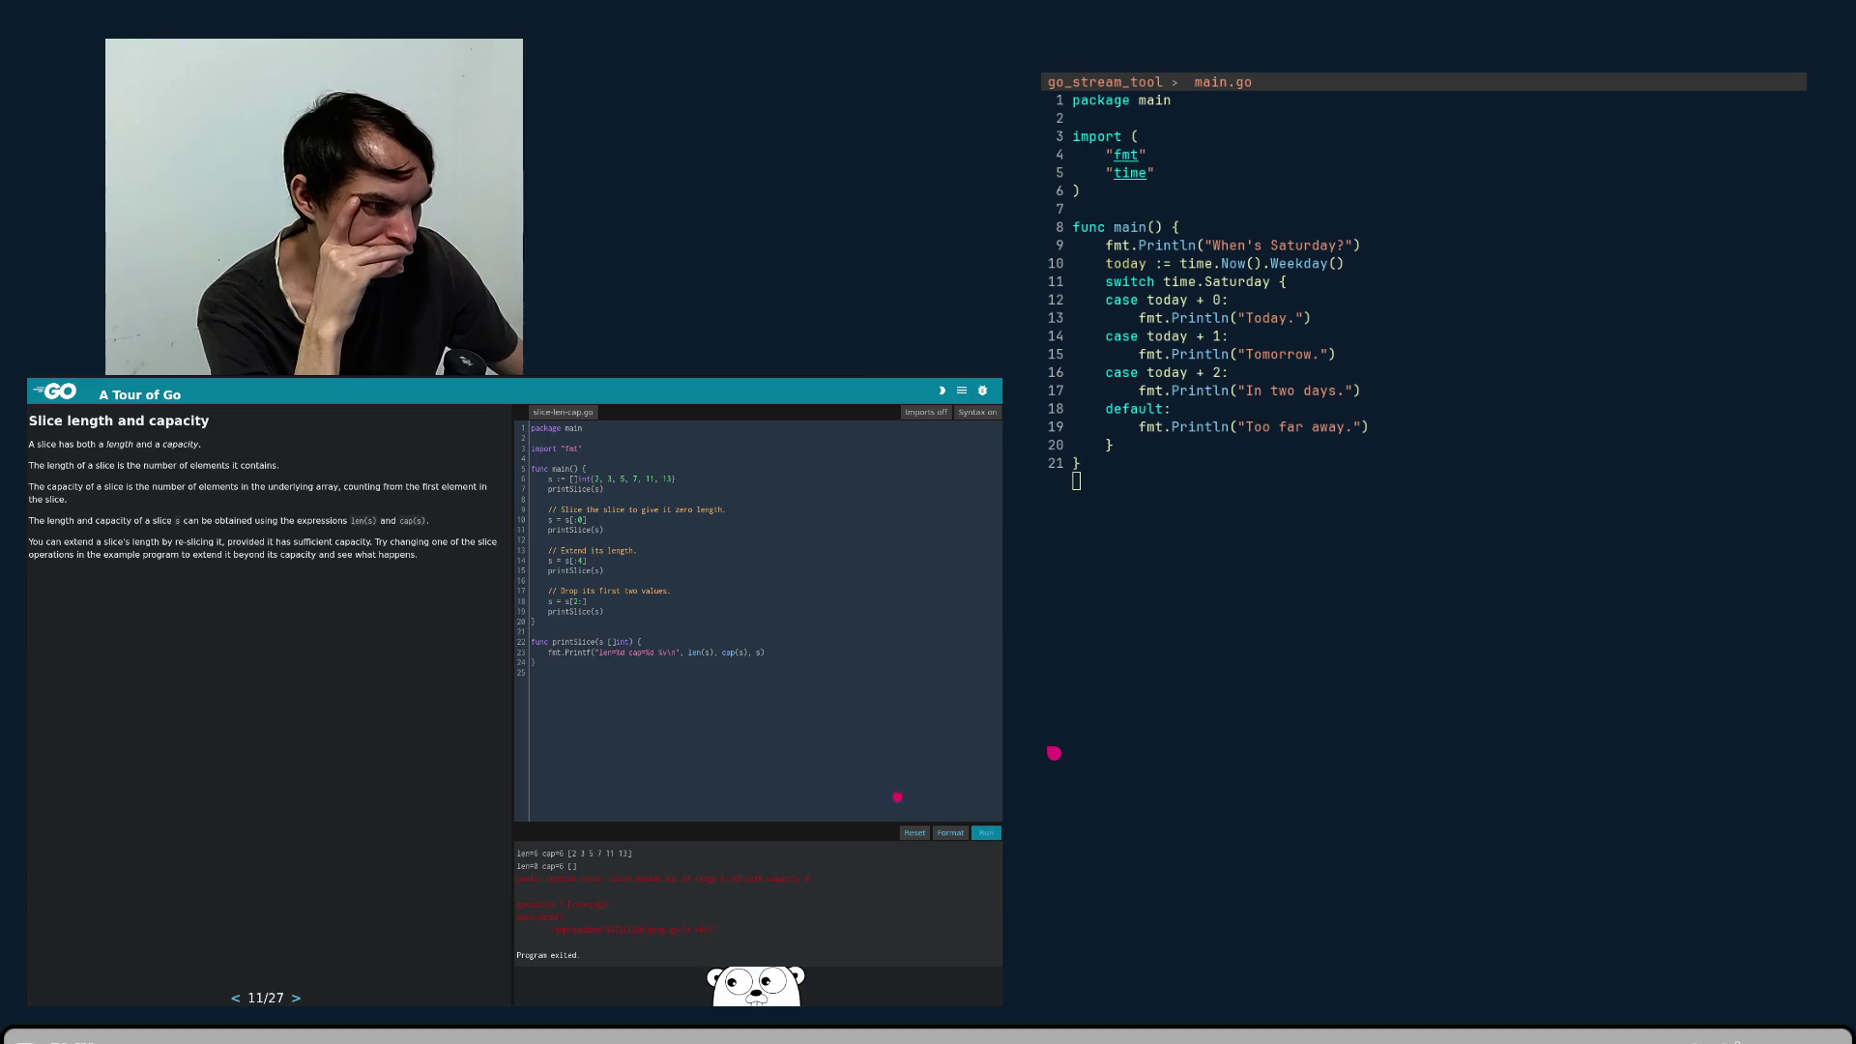
{"action": "left_click", "coordinate": [997, 831]}
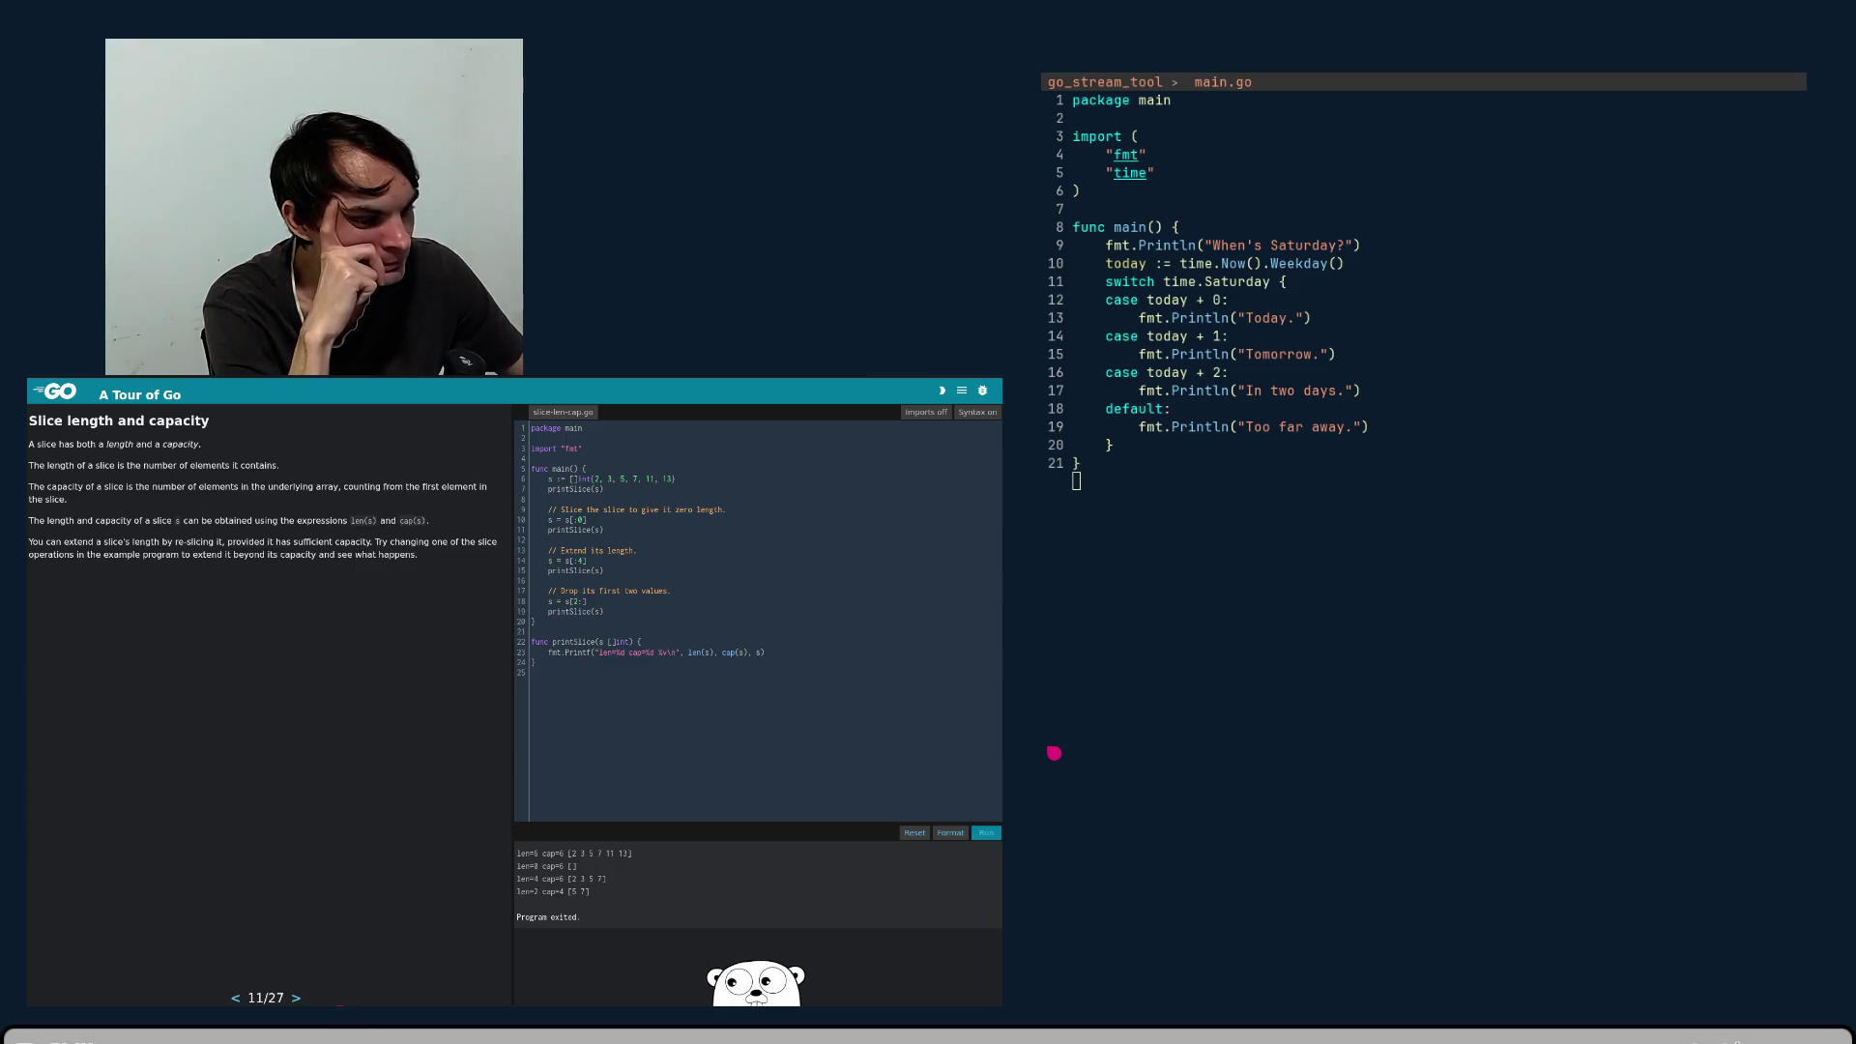
- Advance to the Nil slices lesson, page 12/27, with nil-slices.go loaded
{"action": "left_click", "coordinate": [297, 999]}
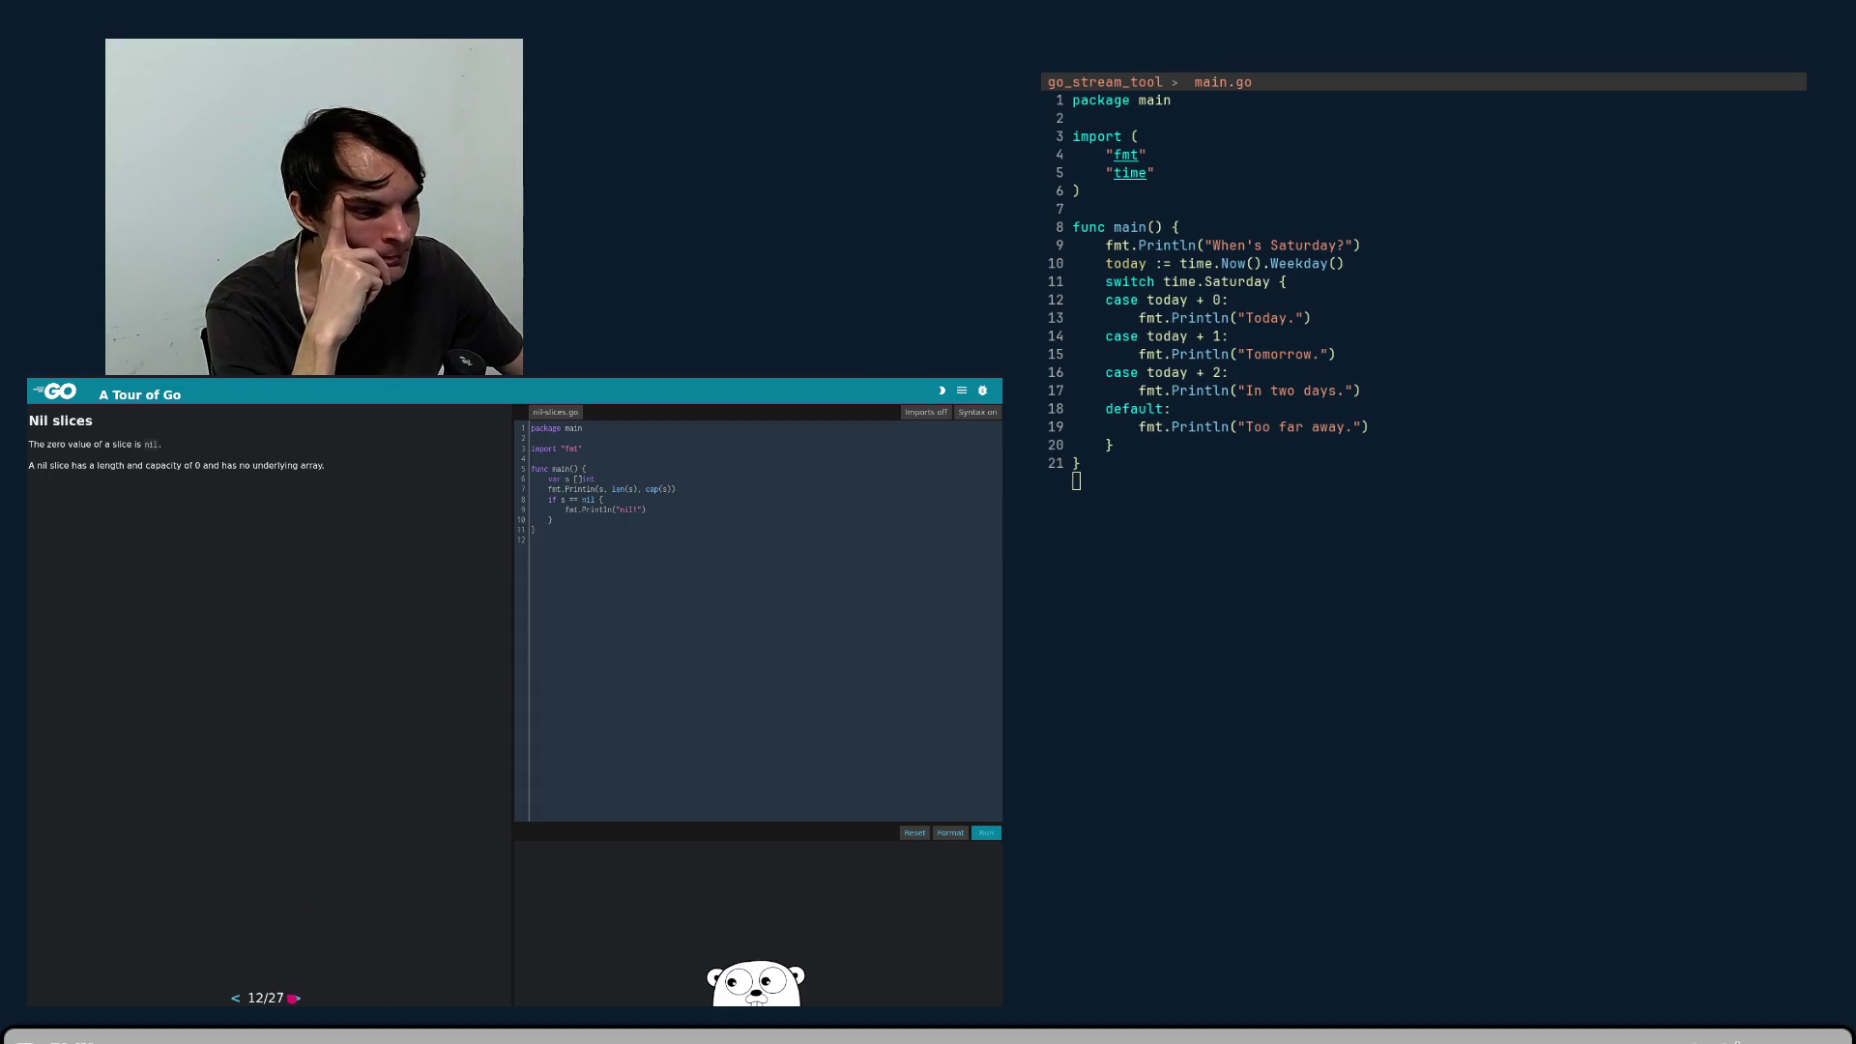
- Run nil-slices.go and check its output: [] 0 0 followed by nil!
{"action": "left_click", "coordinate": [989, 835]}
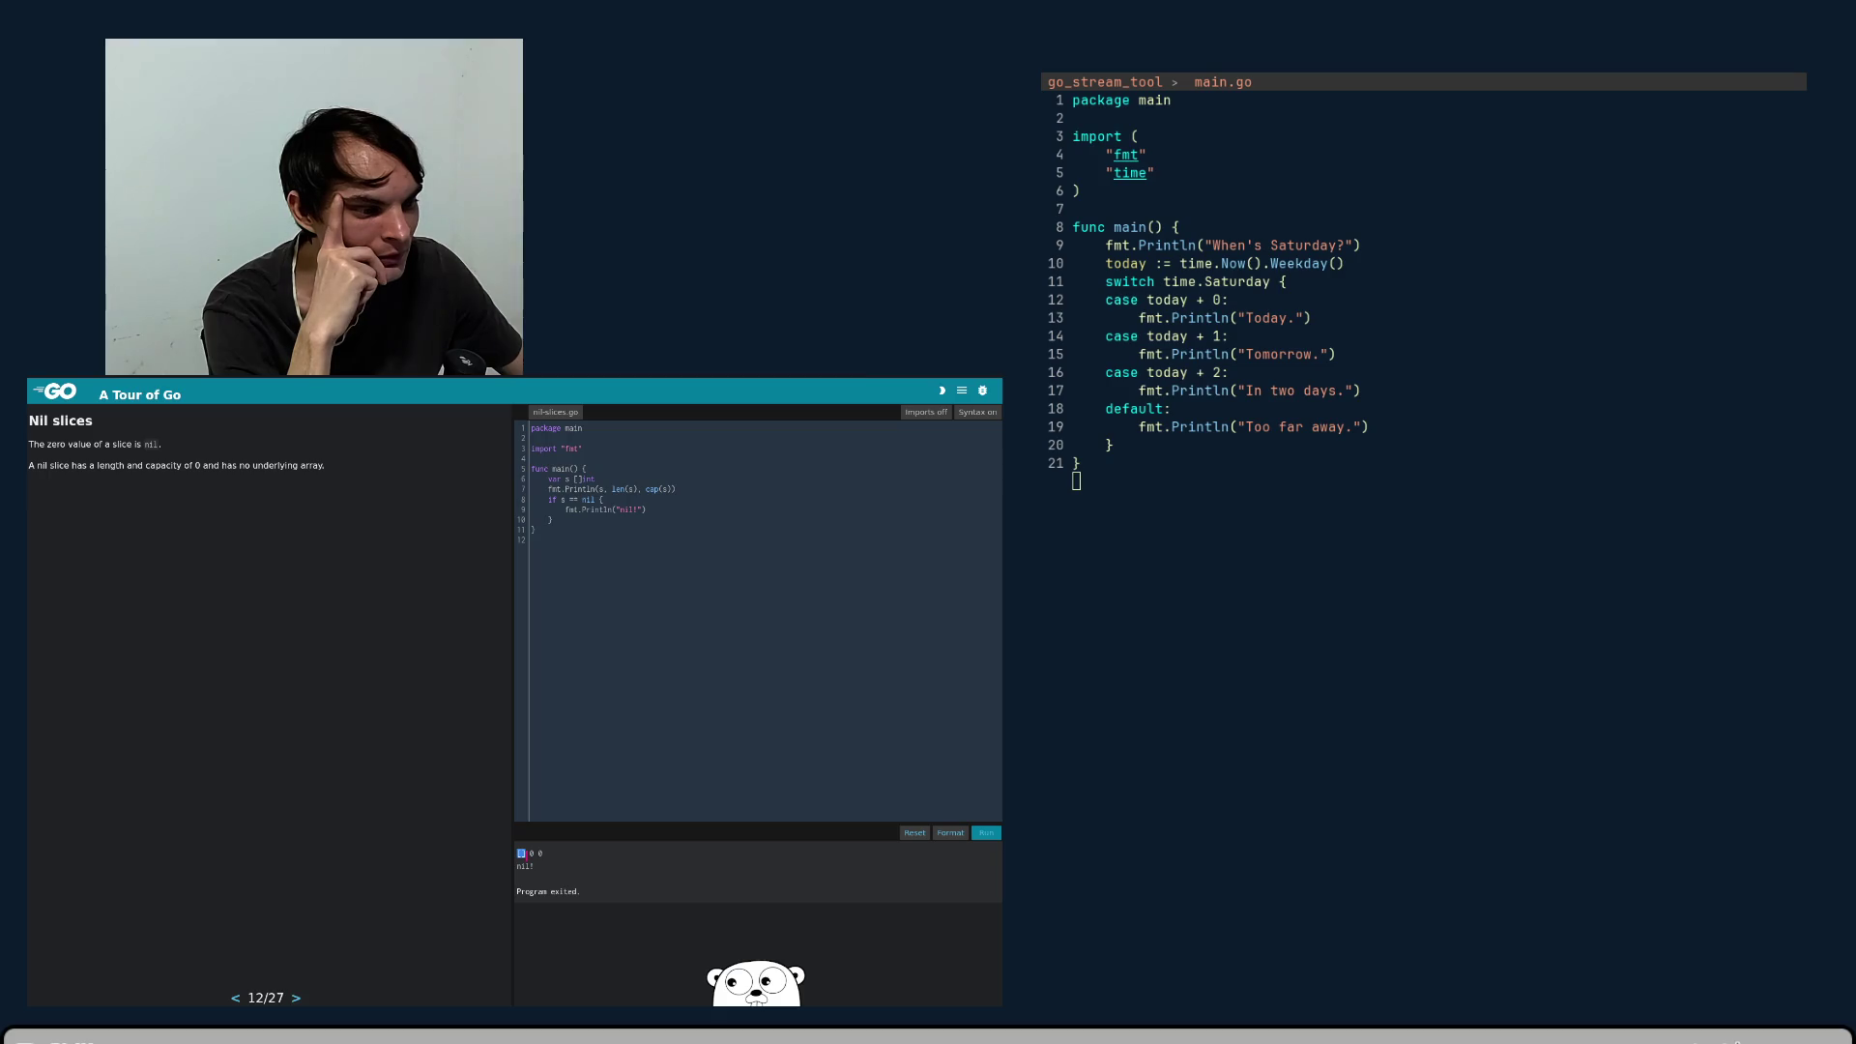
{"action": "left_click_drag", "start_coordinate": [525, 854], "coordinate": [548, 859]}
{"action": "left_click", "coordinate": [548, 859]}
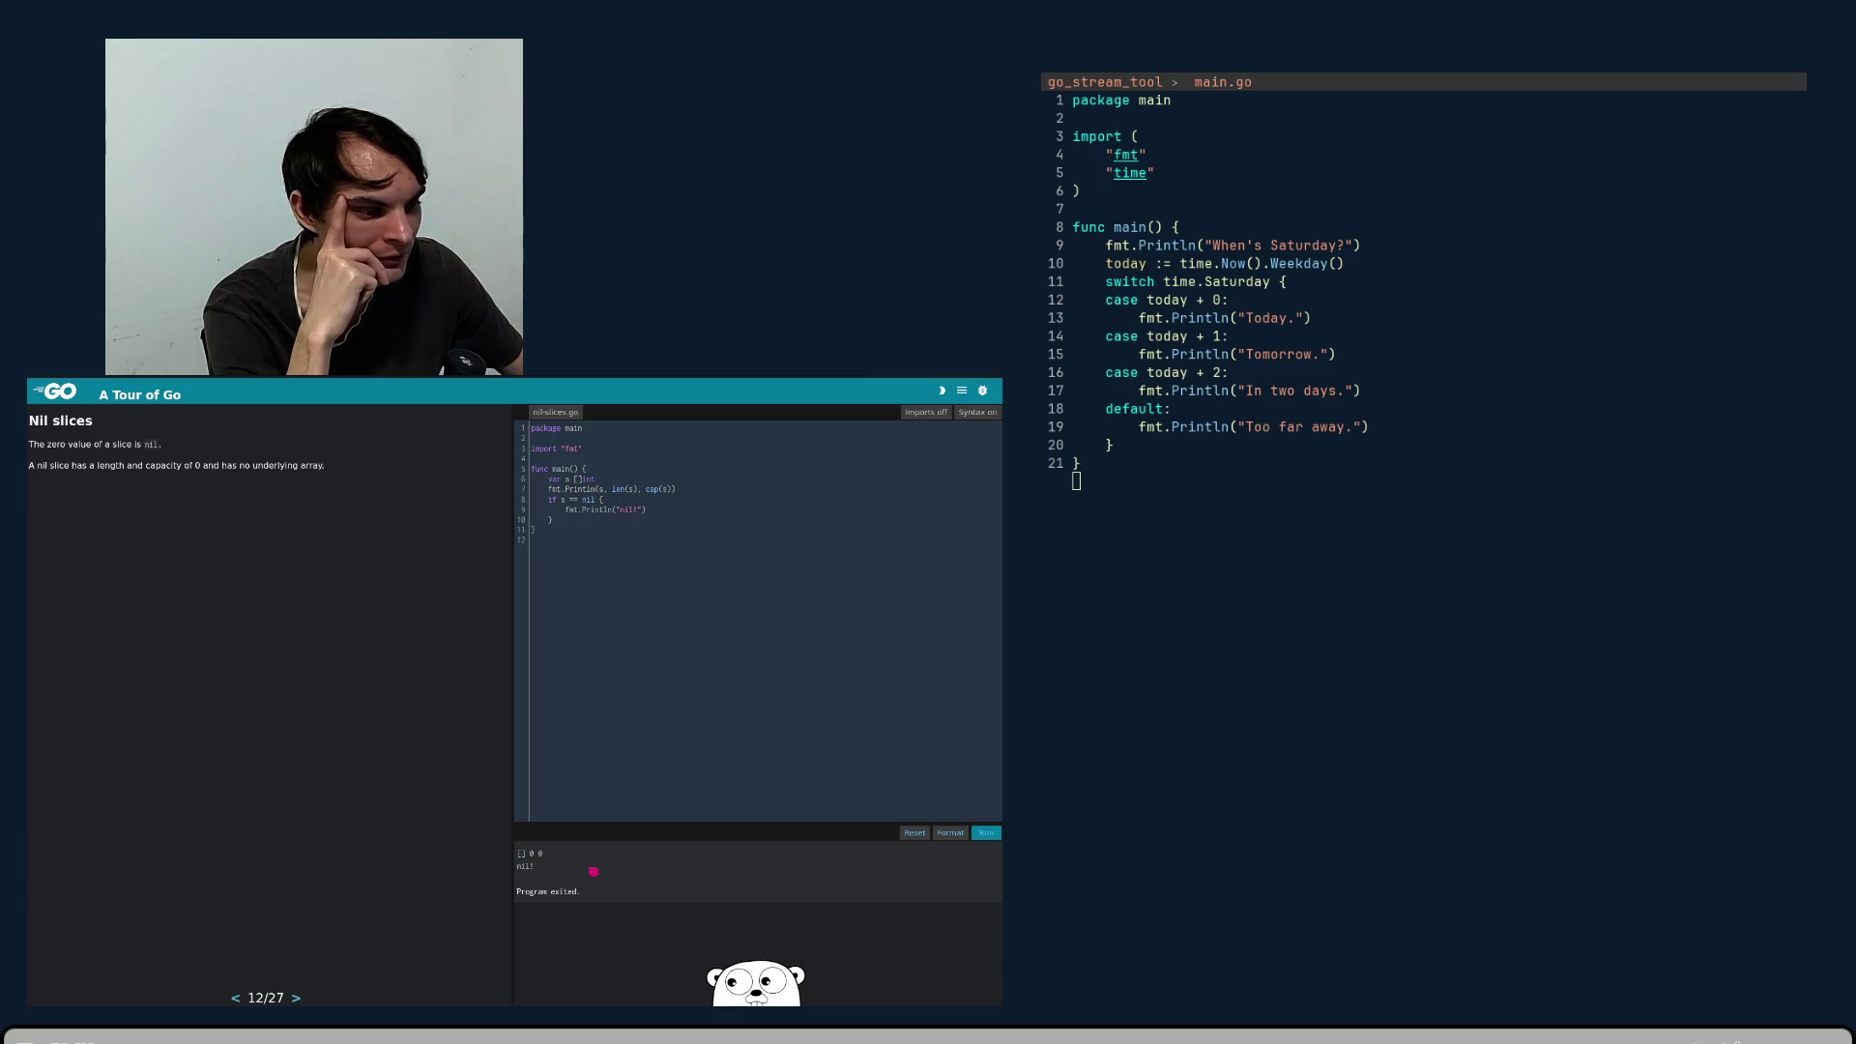
{"action": "key", "text": "Page_Down"}
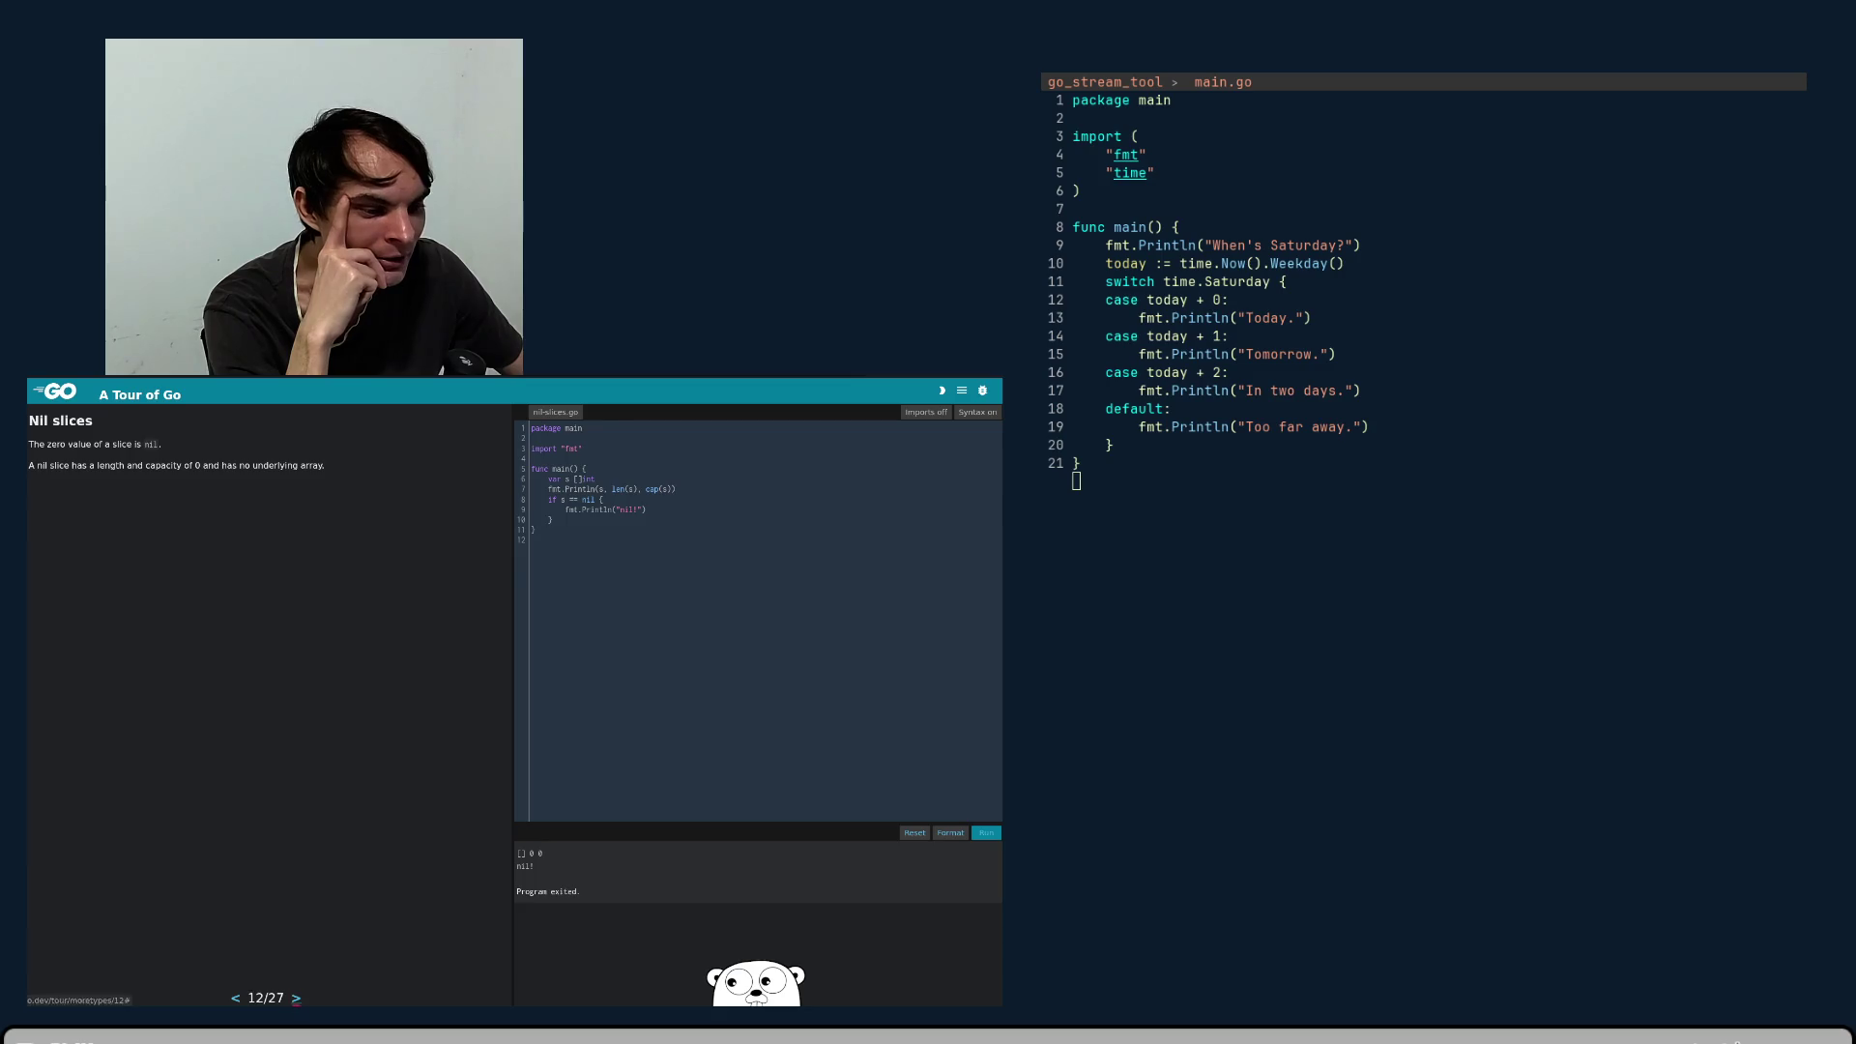